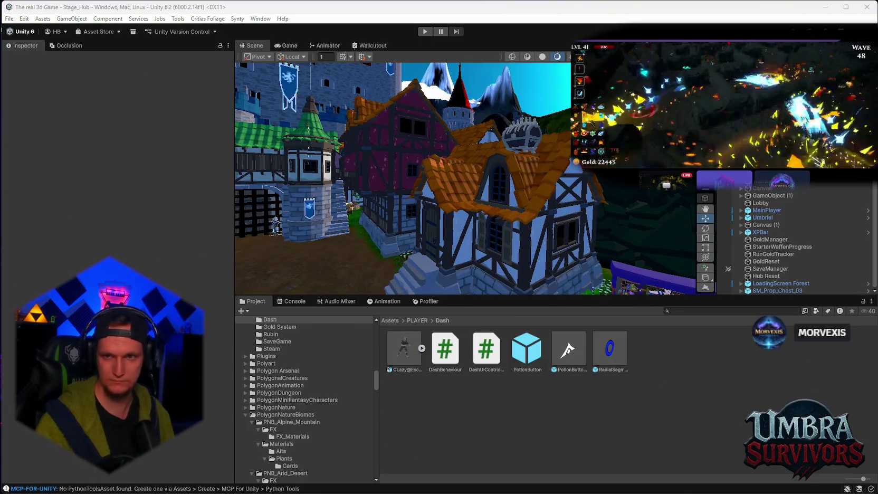
- Open DashUIController.cs from the PLAYER/Dash folder in Visual Studio
double_click(490, 349)
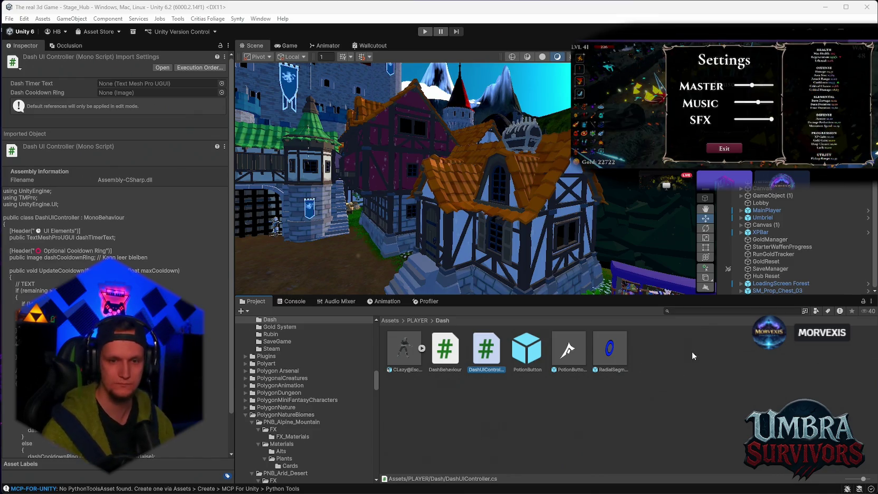
double_click(612, 359)
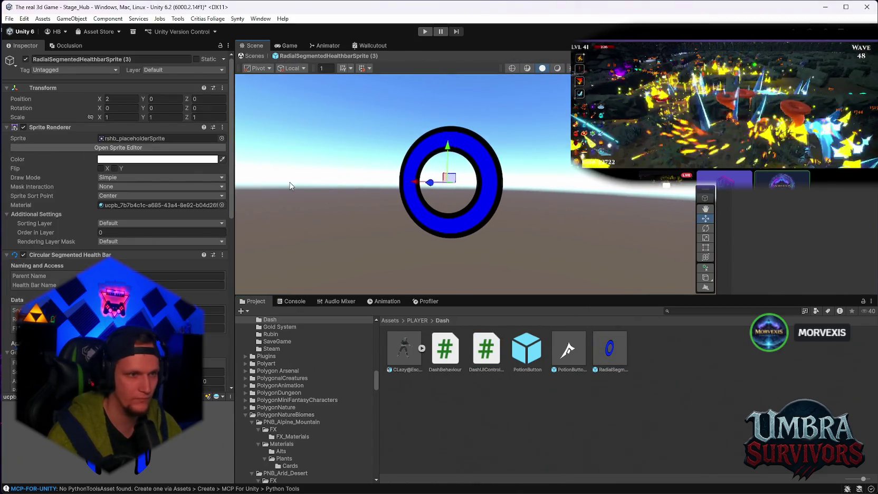
scroll(116, 237, down, 2)
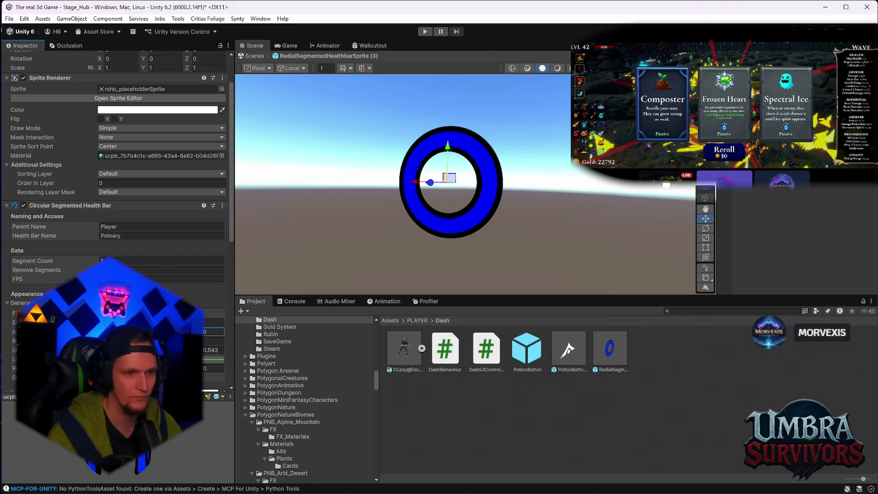
scroll(349, 159, down, 2)
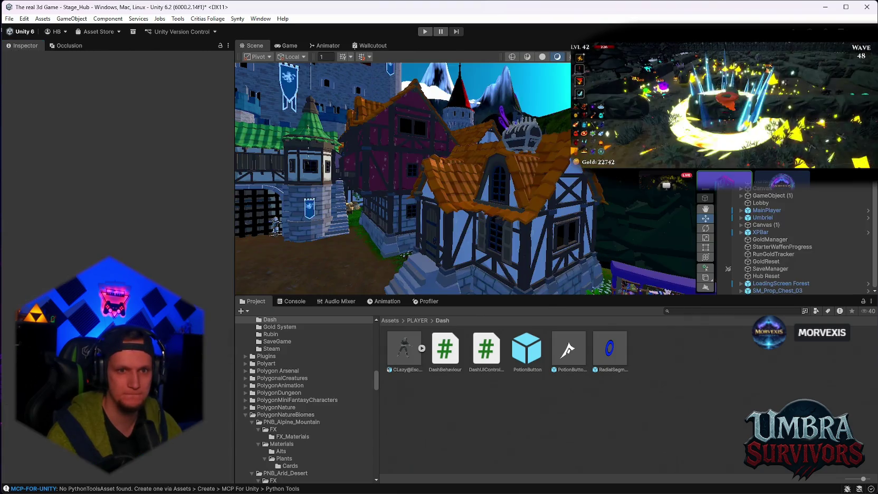
- Expand MainPlayer and Player in the Hierarchy and inspect ModularCharacters
click(486, 348)
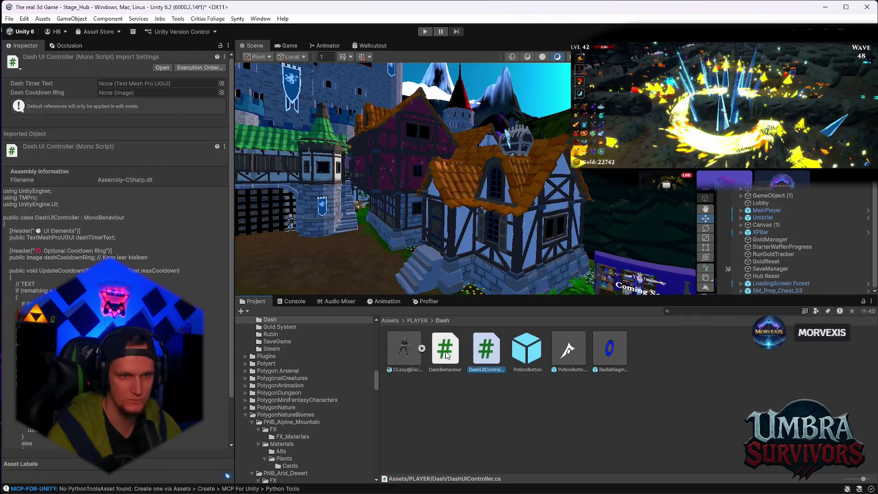
click(741, 210)
click(760, 224)
click(747, 225)
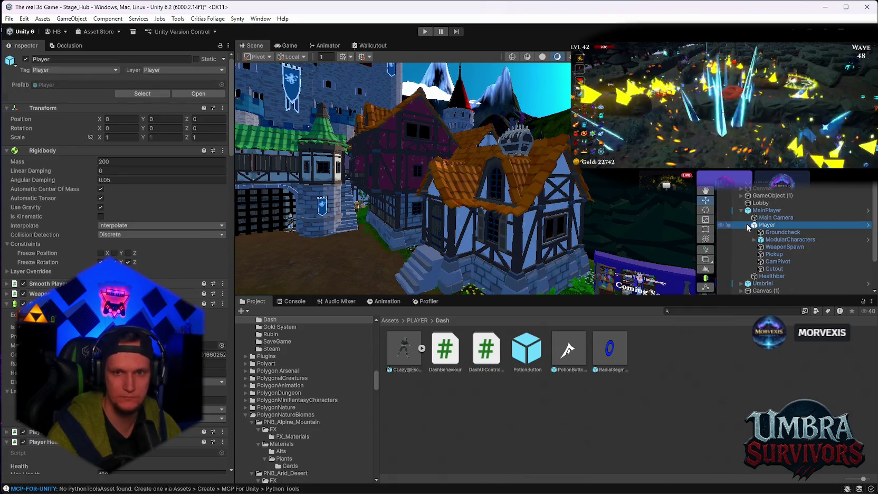
click(769, 240)
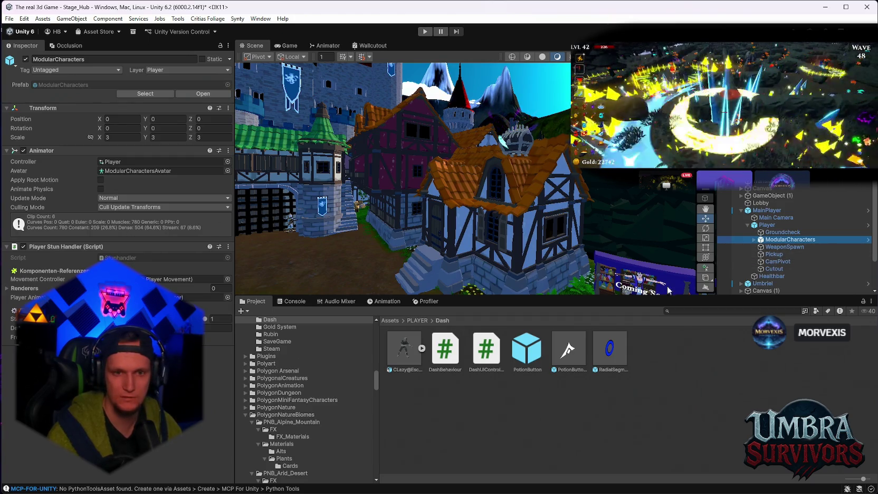
- Enlarge the Scene view and frame the Healthbar canvas under Player
drag(612, 297, 612, 358)
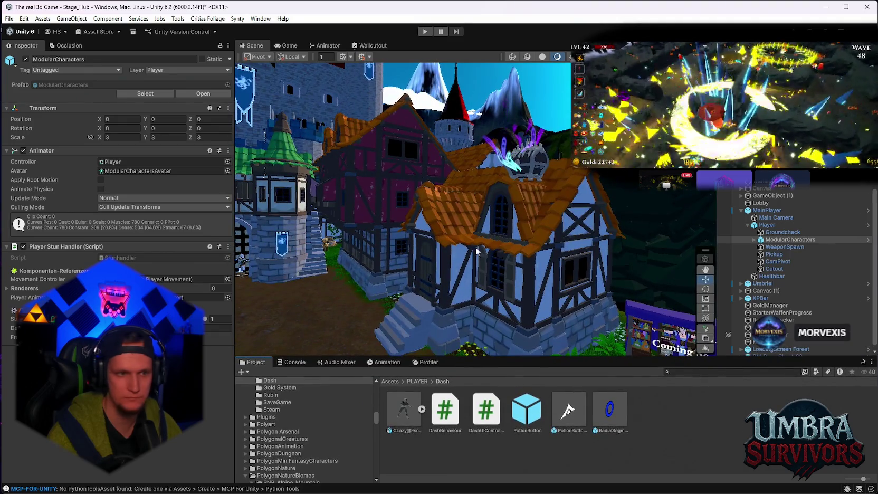
drag(238, 246, 210, 245)
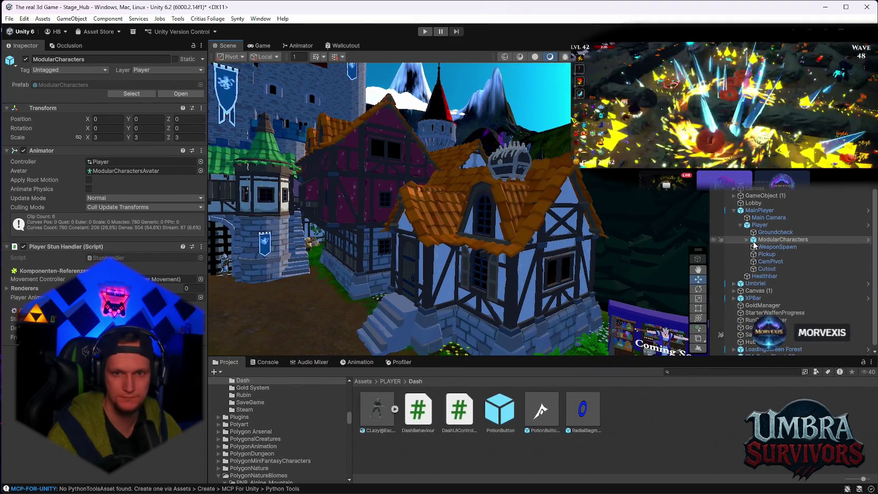
click(756, 226)
scroll(106, 238, down, 15)
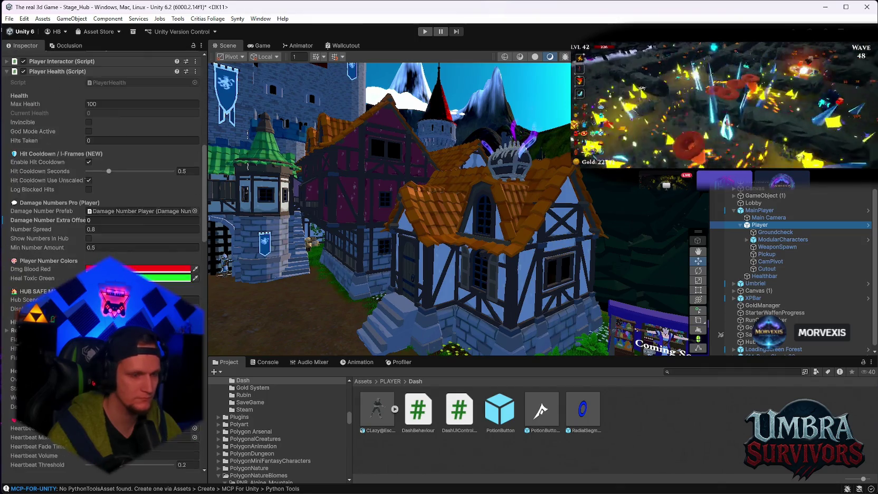
scroll(106, 238, down, 5)
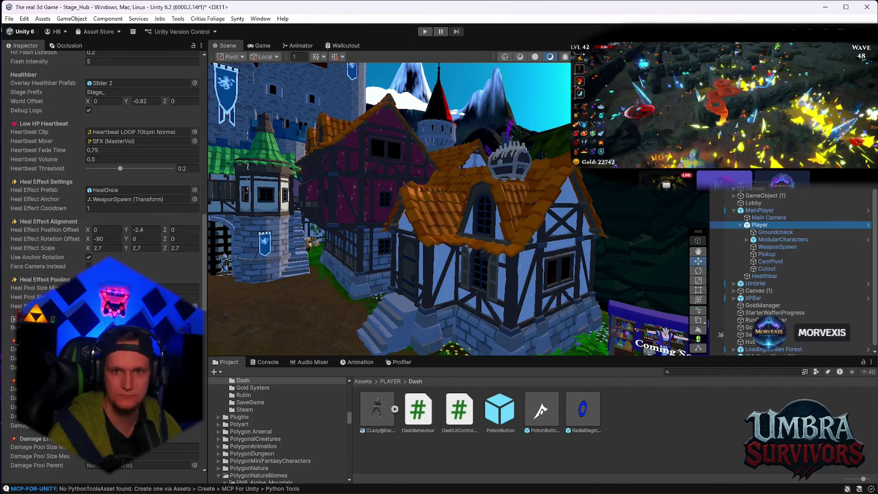
double_click(765, 276)
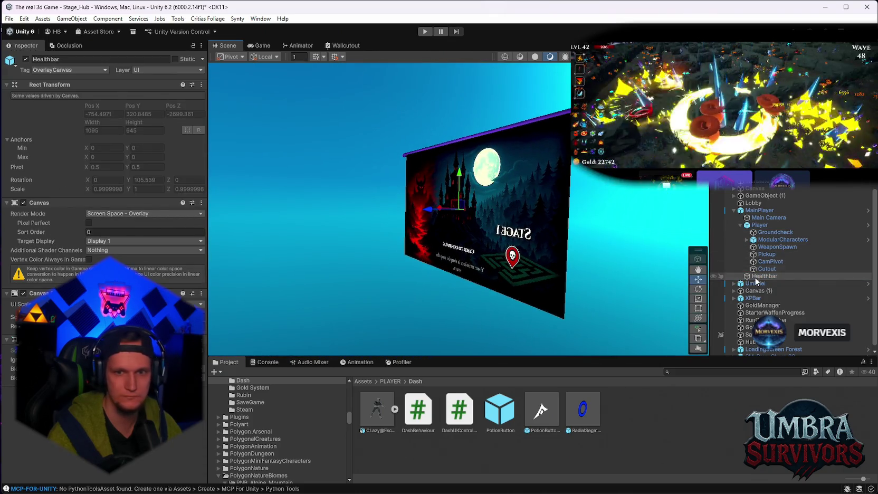
right_click(755, 278)
mouse_move(760, 209)
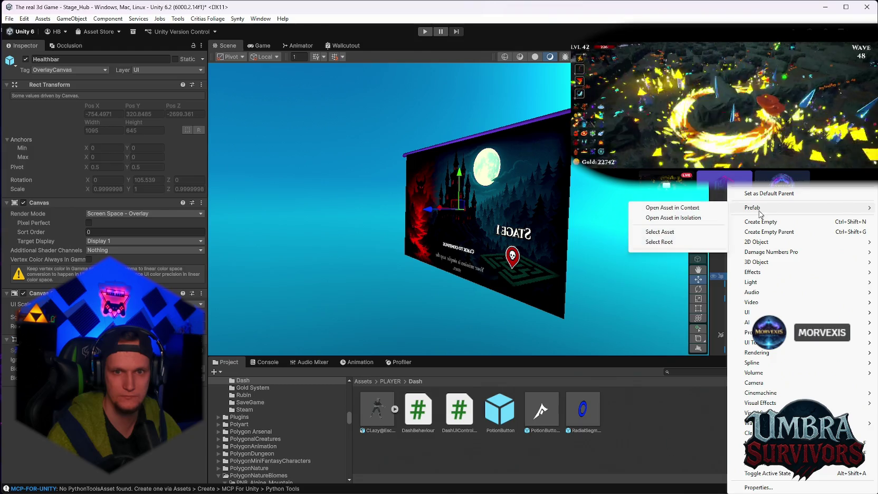
click(705, 219)
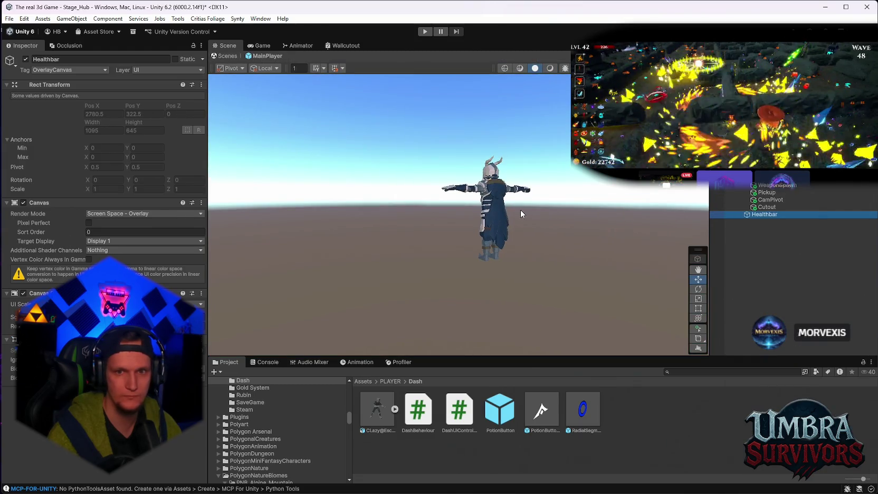
mouse_move(552, 167)
mouse_down()
mouse_move(392, 161)
mouse_move(475, 158)
mouse_move(472, 196)
mouse_move(608, 193)
mouse_move(784, 222)
mouse_up()
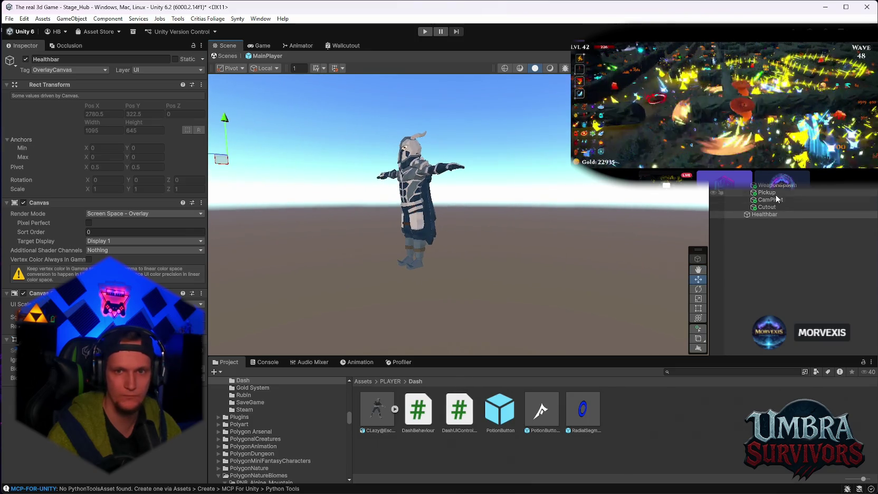
click(767, 207)
click(768, 192)
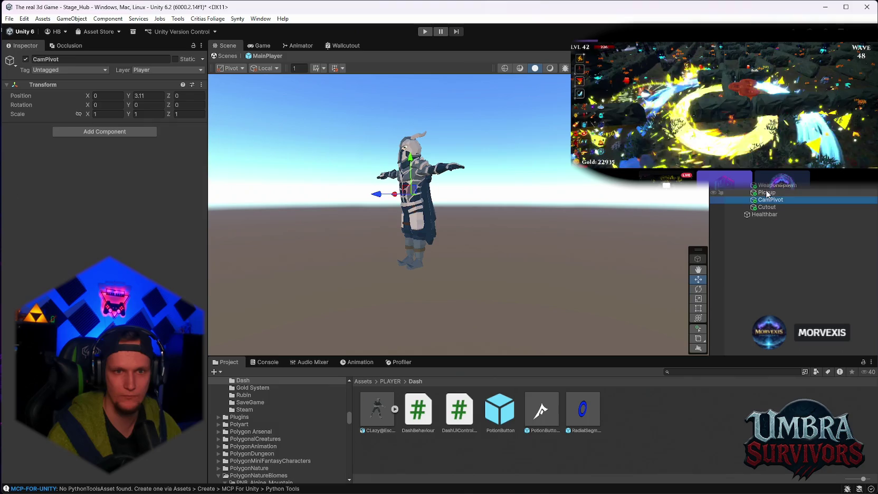
click(769, 186)
double_click(764, 214)
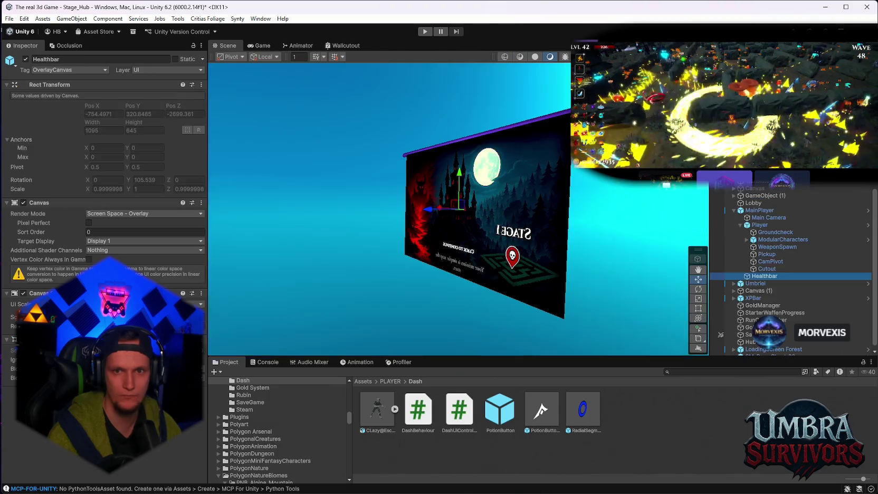
click(757, 292)
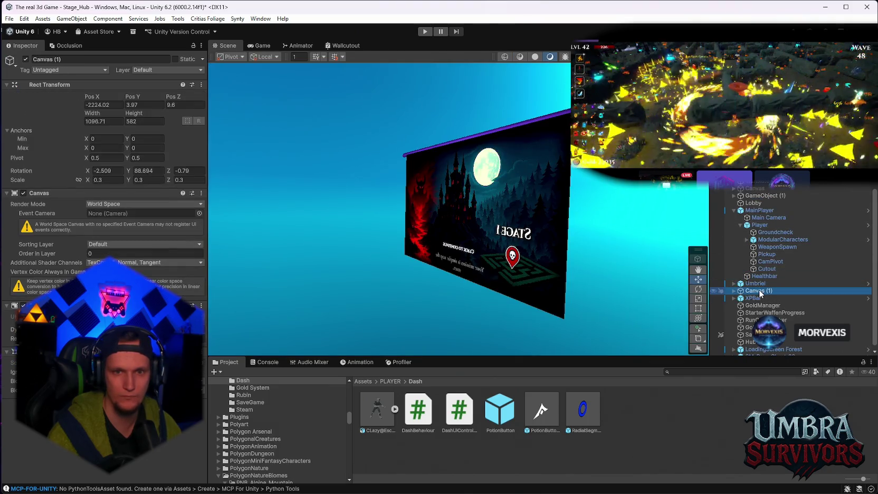
double_click(754, 298)
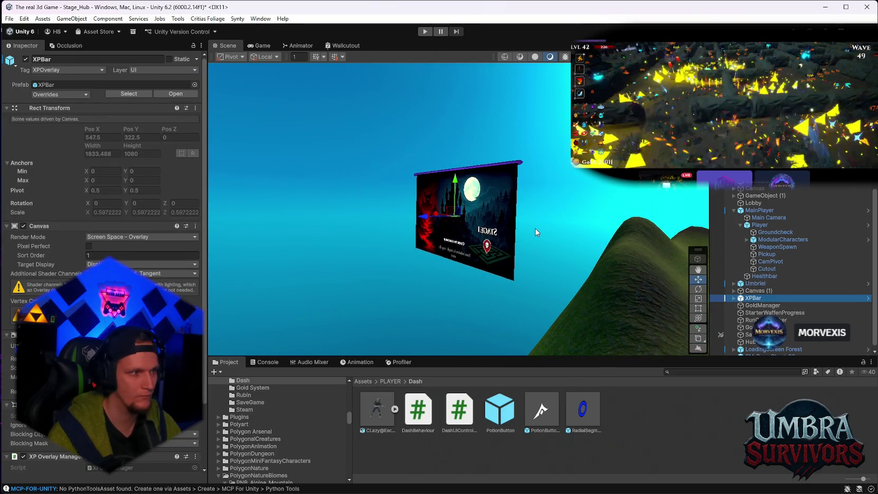
click(771, 226)
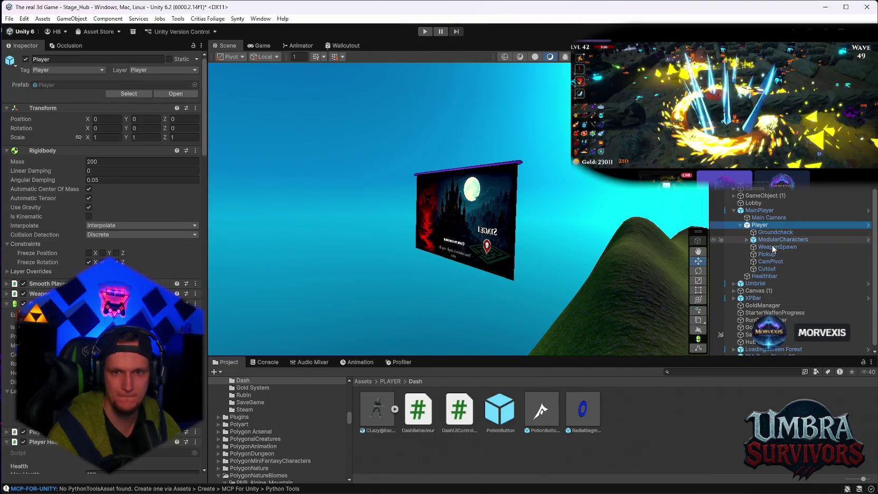
click(766, 276)
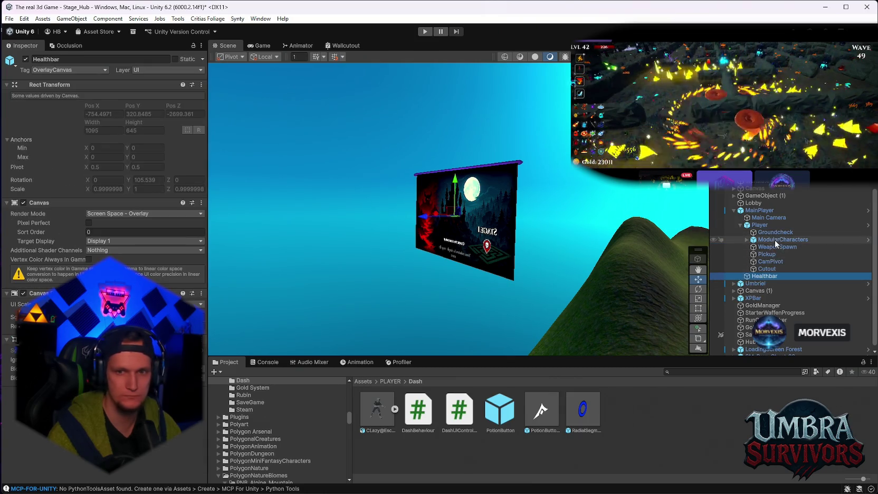
click(752, 290)
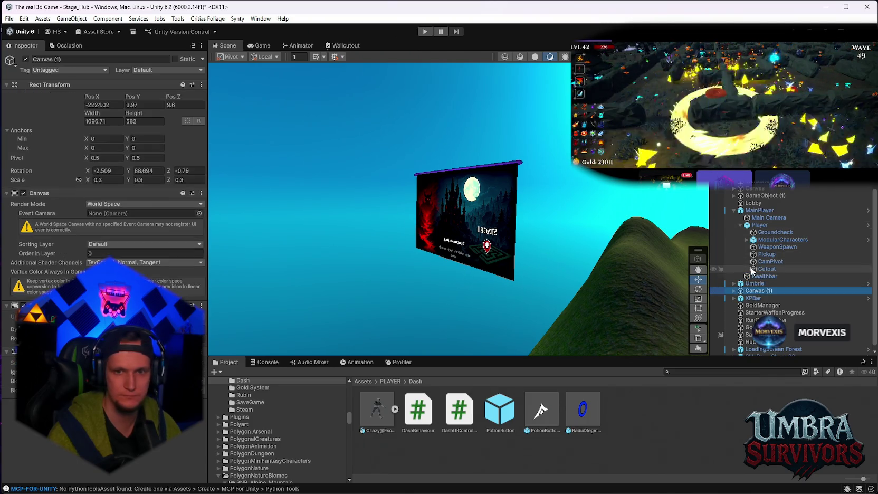
click(760, 241)
- Select Player and scroll down through all its Inspector components
click(760, 225)
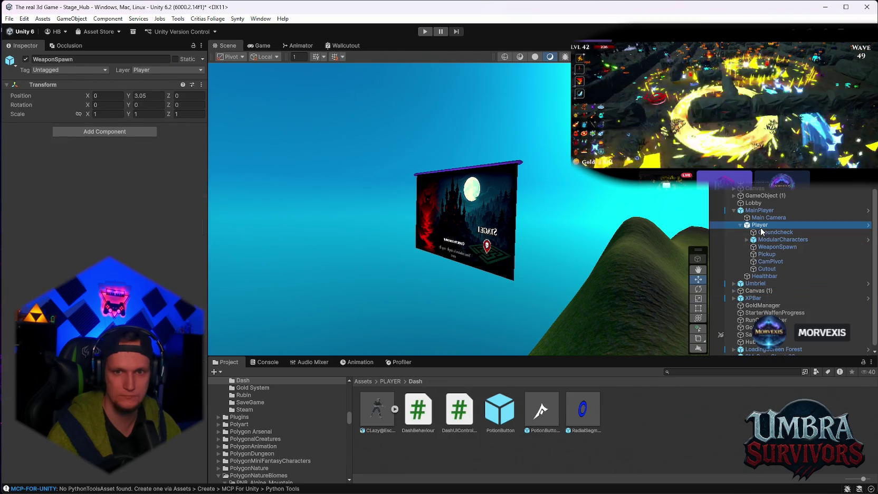
scroll(117, 252, down, 12)
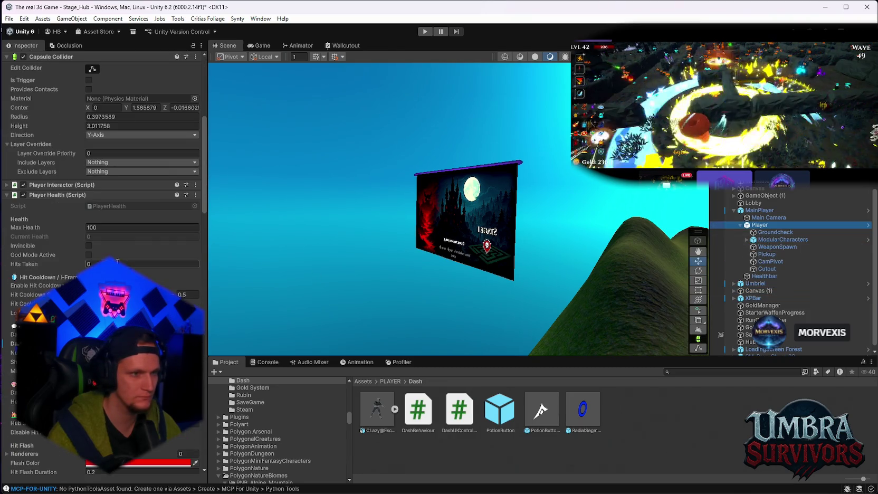
scroll(111, 254, down, 3)
scroll(111, 253, down, 3)
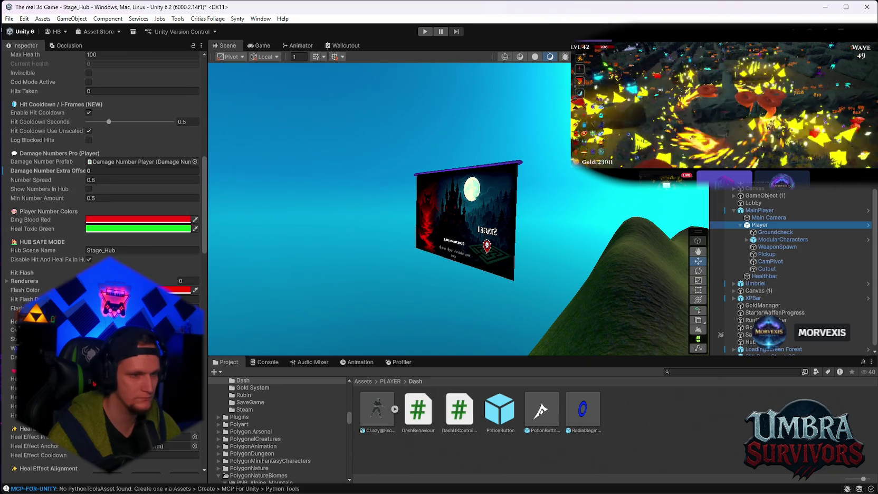
scroll(110, 253, down, 1)
scroll(111, 254, down, 1)
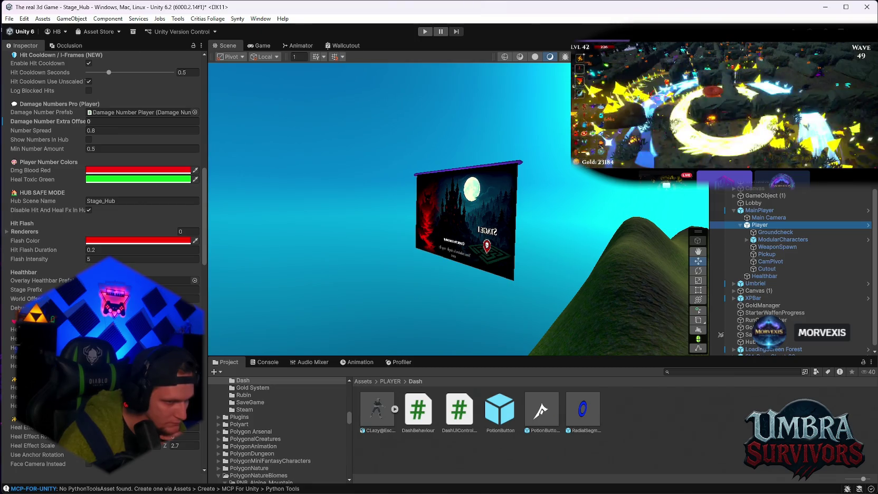
scroll(110, 254, down, 5)
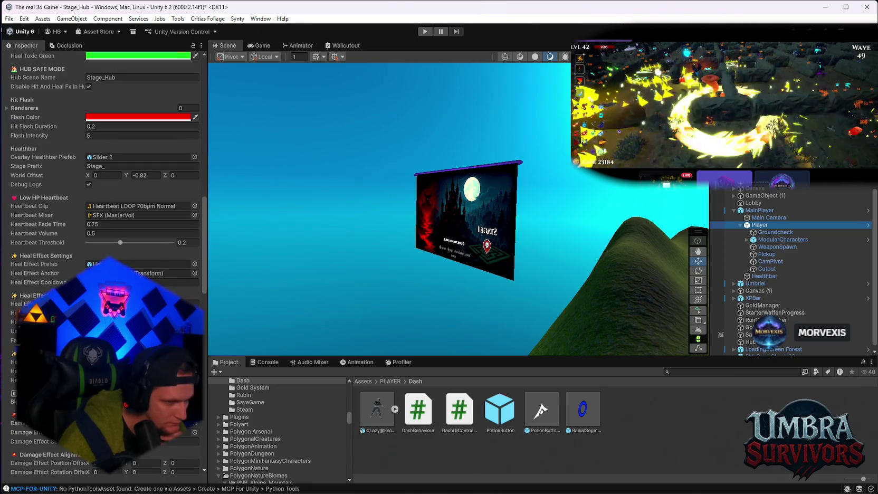
scroll(110, 253, down, 4)
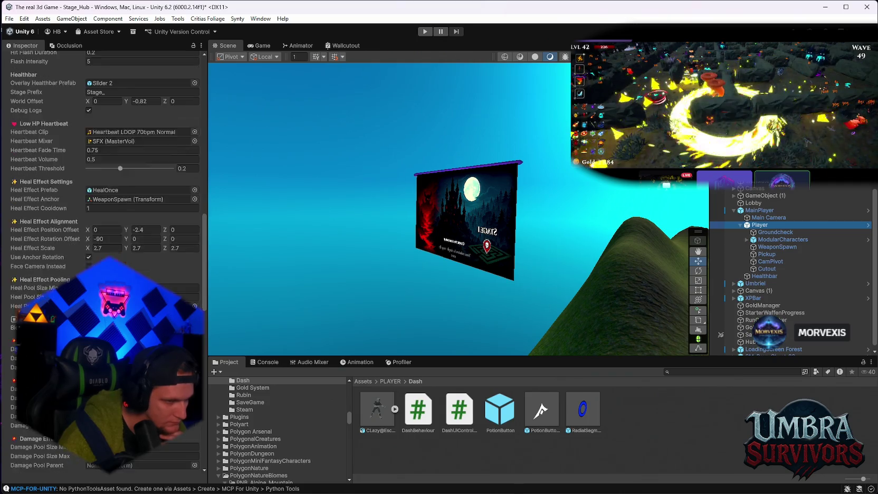
scroll(106, 253, down, 2)
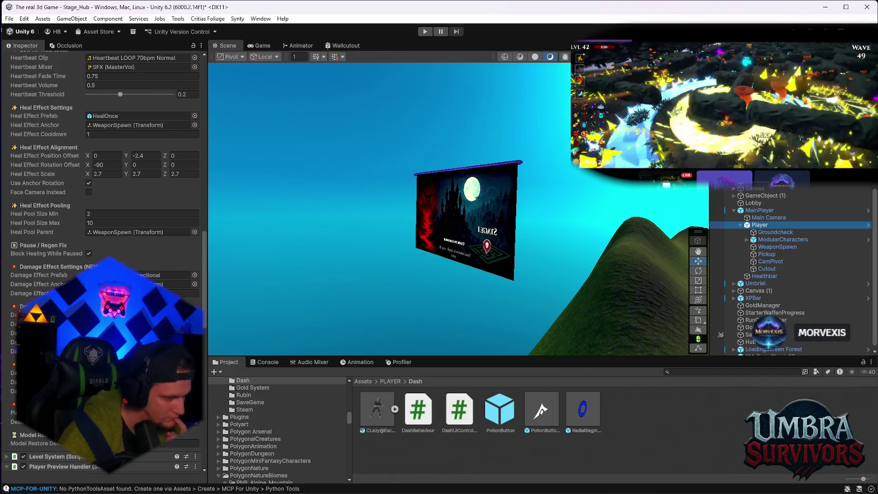
- Scroll back up and view ModularCharacters' Transform, Animator and stun handler components
scroll(103, 159, up, 5)
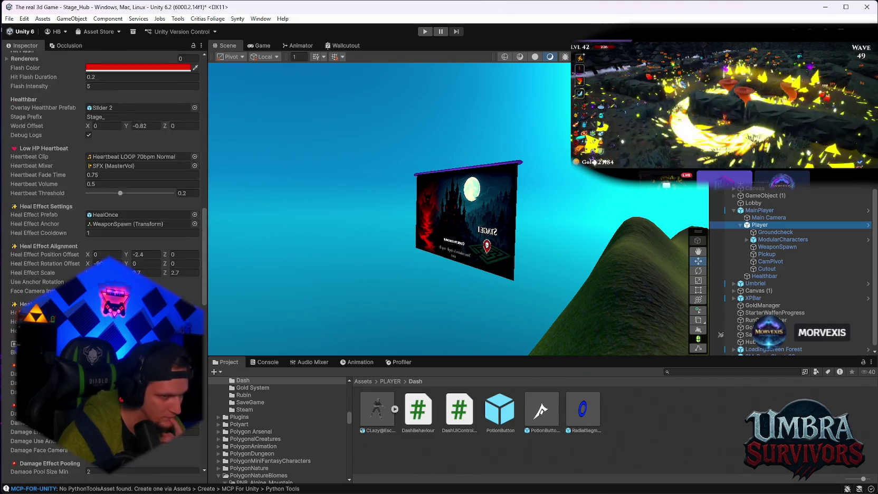
scroll(103, 211, up, 2)
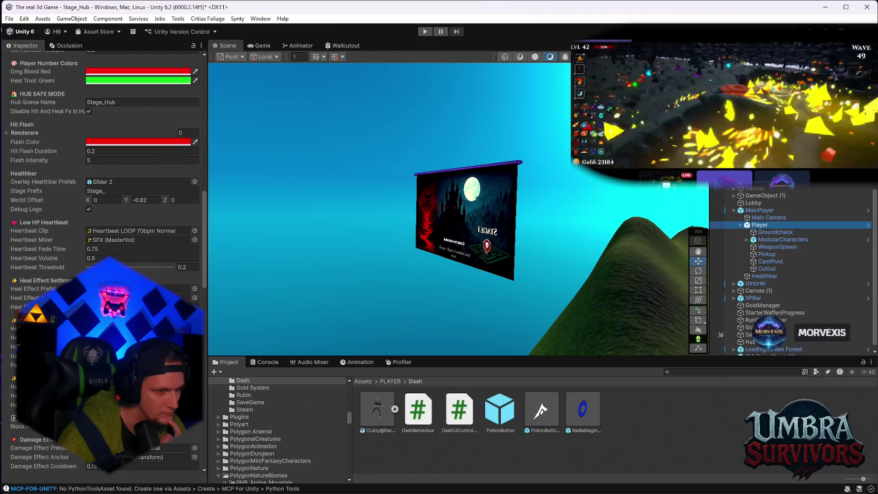
scroll(103, 211, up, 1)
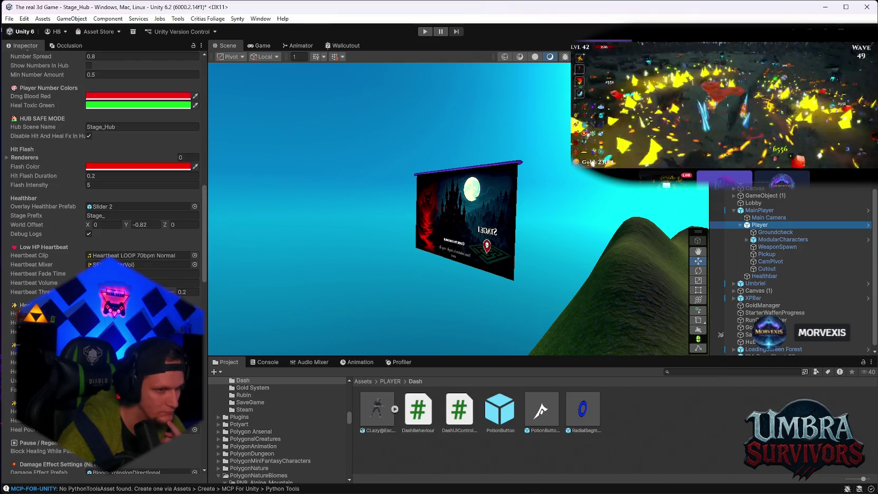
scroll(102, 211, up, 2)
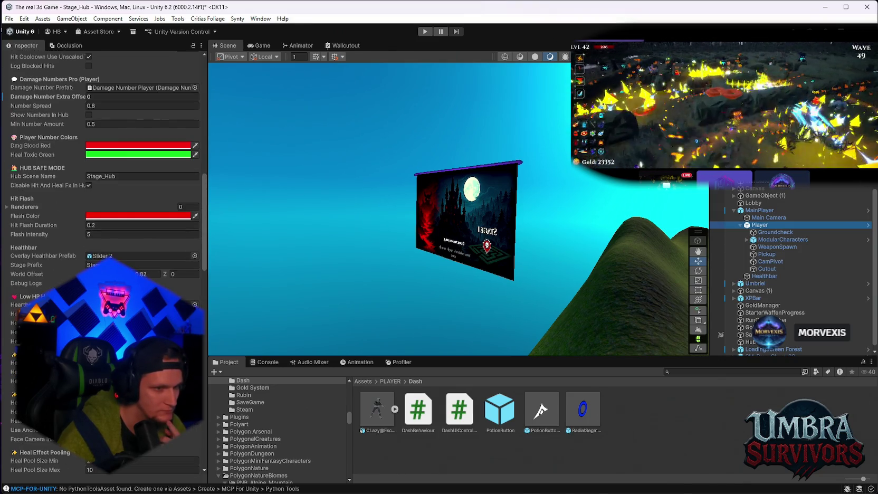
scroll(102, 211, up, 2)
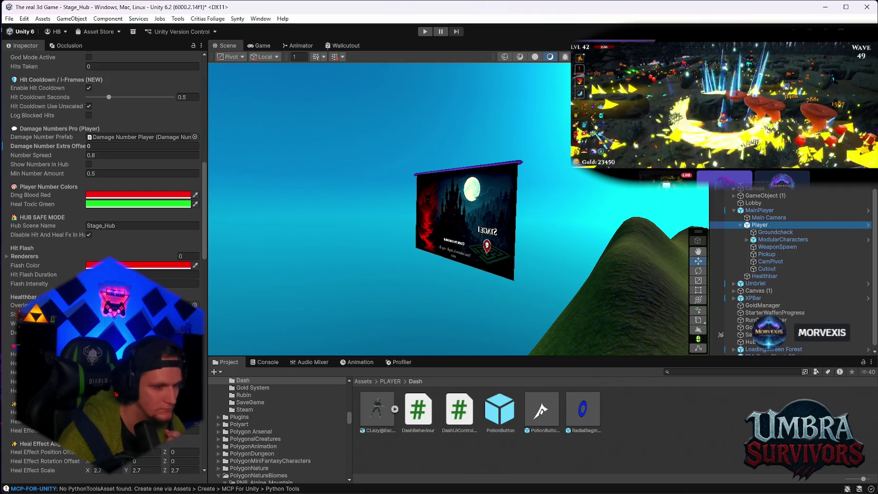
click(783, 240)
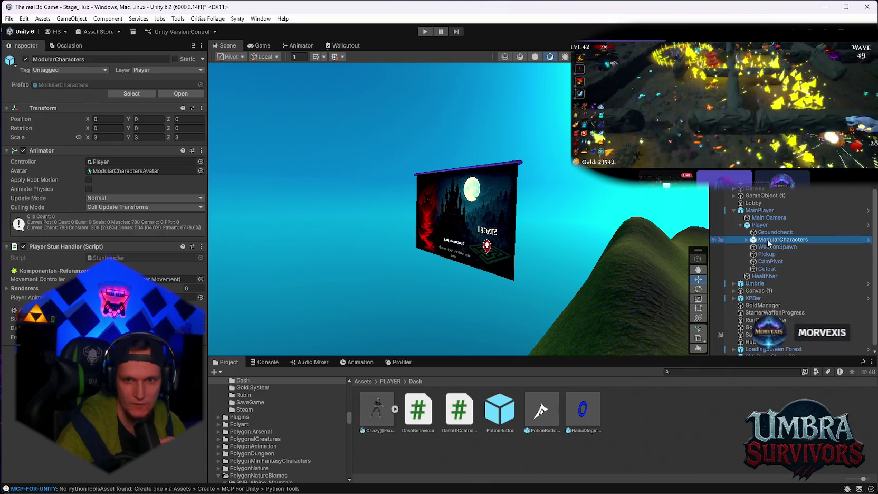
- Frame the Player character in the scene and start a play test
click(760, 226)
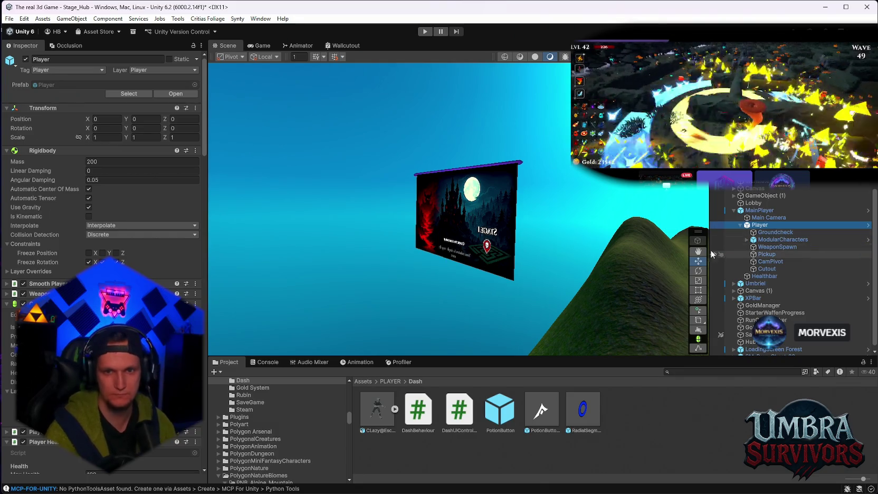
double_click(760, 225)
mouse_move(596, 265)
mouse_down()
mouse_move(491, 211)
mouse_move(563, 239)
mouse_move(381, 129)
mouse_up()
click(425, 31)
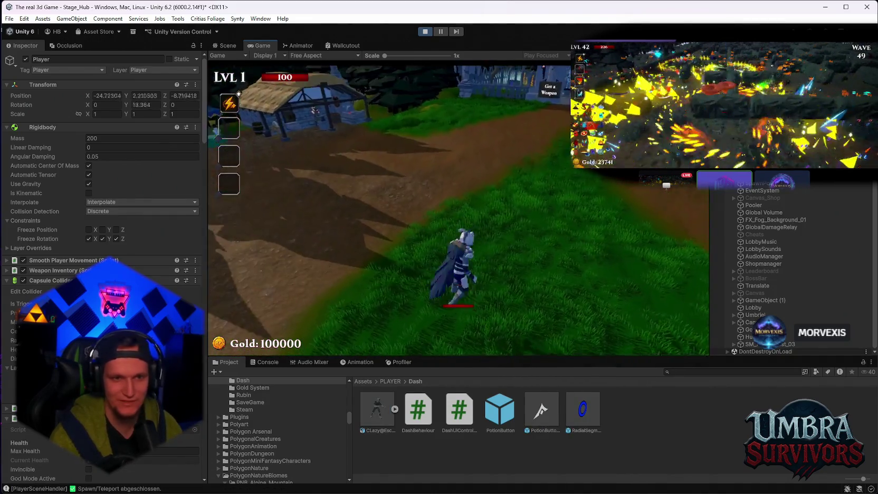
- Pause the game, inspect Healthbar and its PlayerHealthbar slider, then stop play mode
key(Escape)
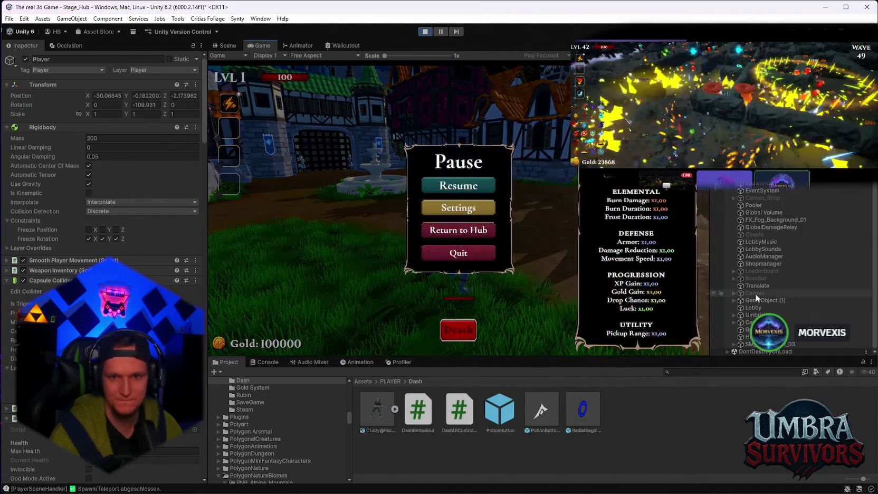
scroll(725, 346, down, 10)
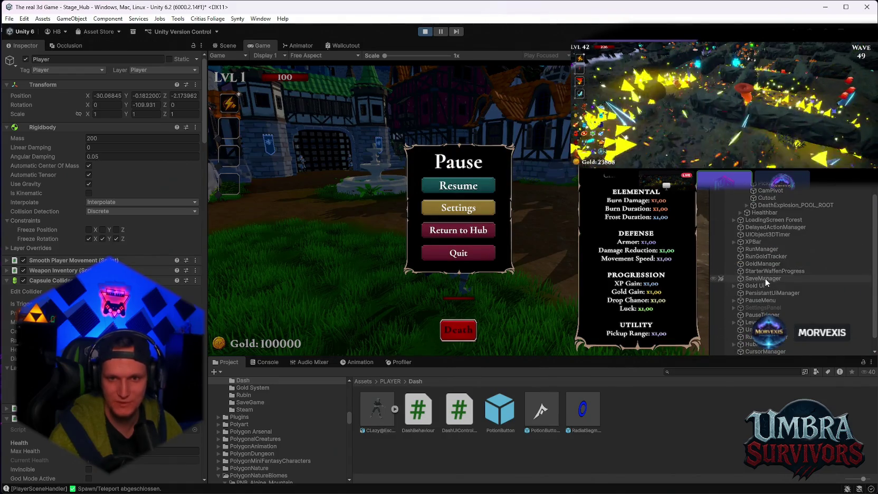
click(766, 213)
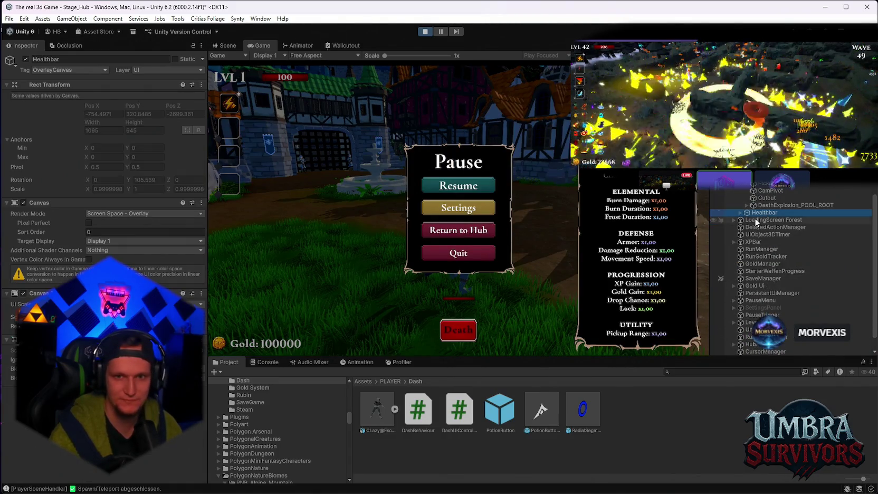
click(740, 213)
click(778, 219)
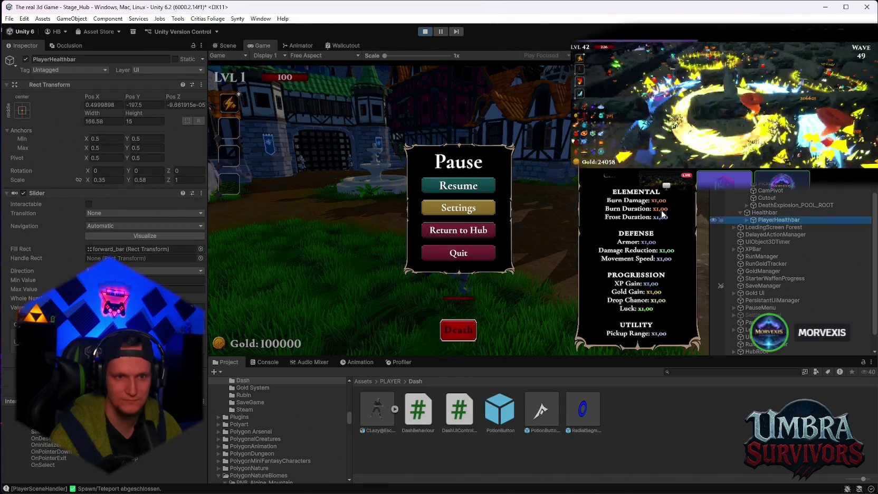
click(764, 212)
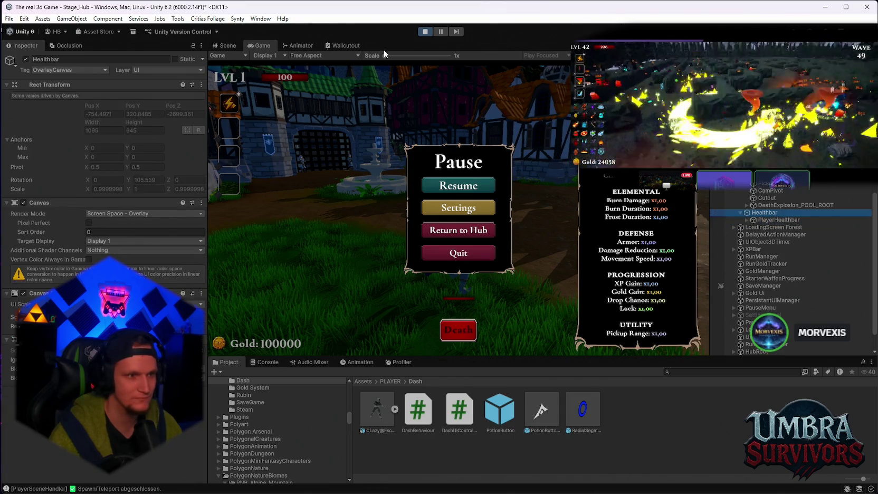
click(420, 32)
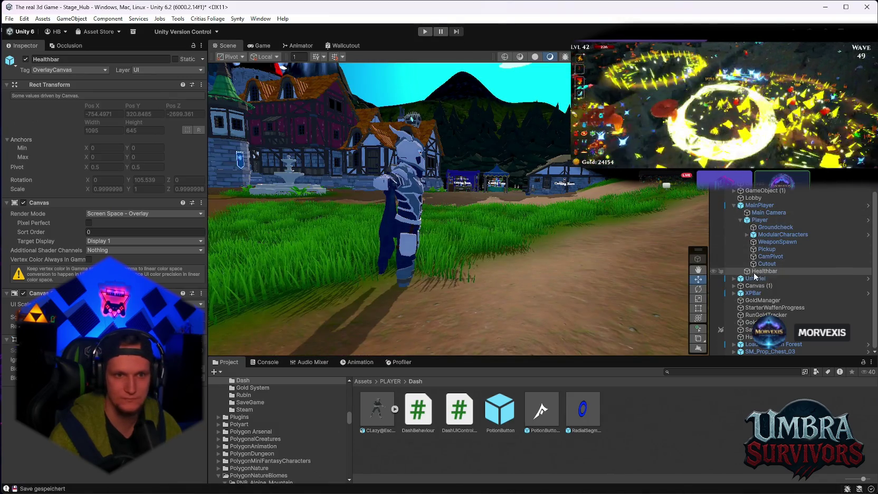
key(f)
key(Left)
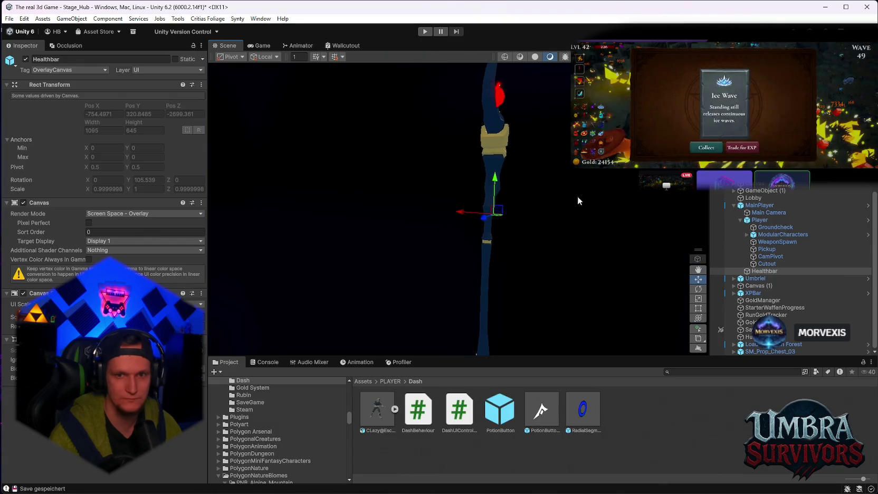
key(Right)
key(Right)
key(Right)
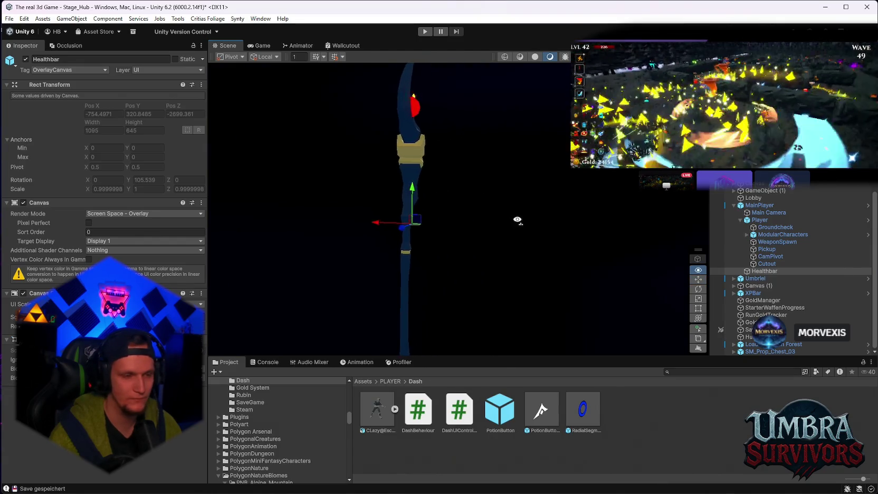
drag(573, 423, 765, 271)
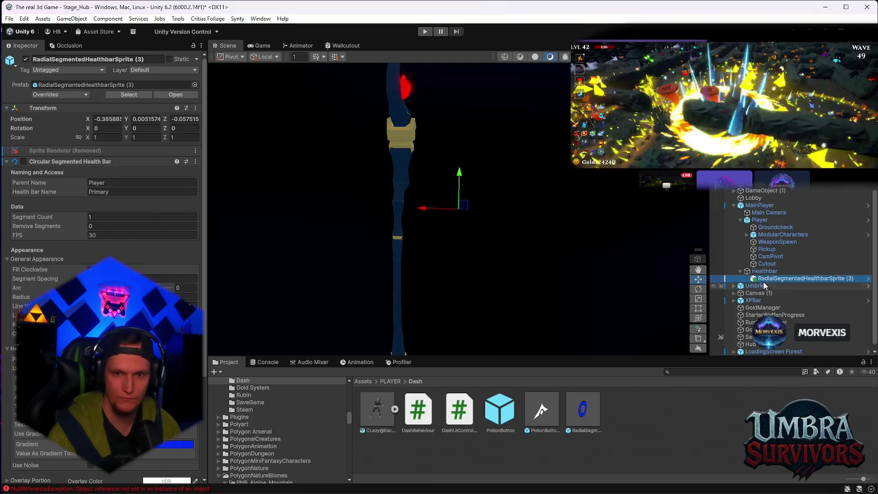
key(Delete)
right_click(760, 272)
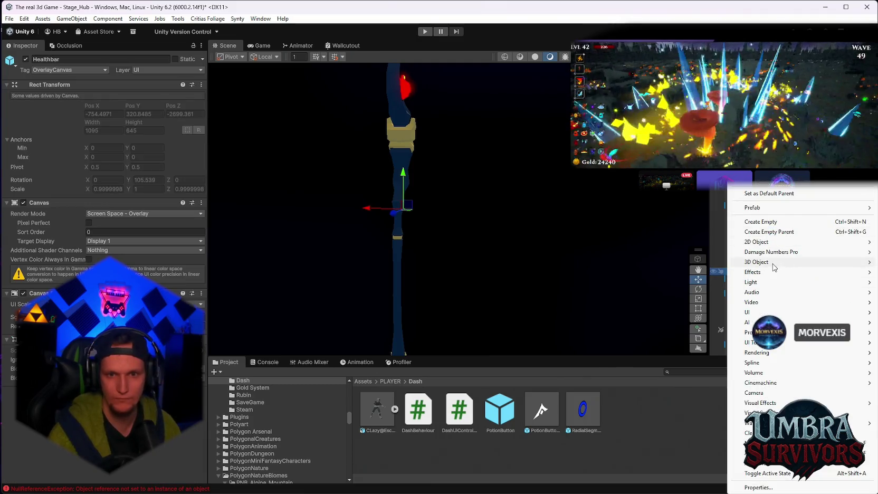
mouse_move(768, 313)
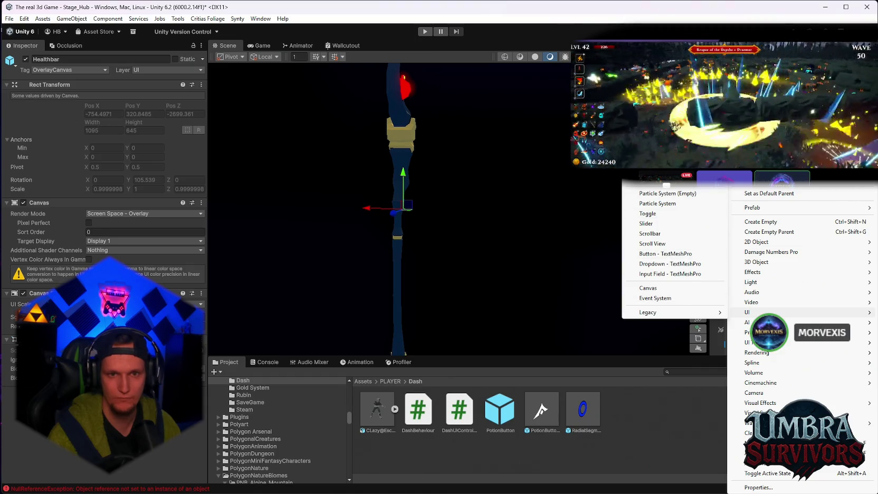
click(621, 398)
drag(660, 358, 698, 346)
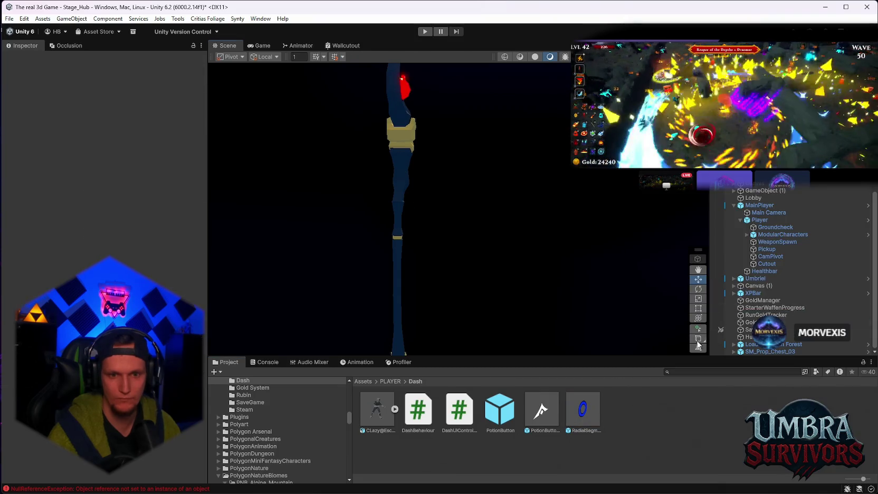
- Review the RadialSegmentedHealthbarSprite prefab and drag it under Healthbar in the Hierarchy
click(581, 414)
scroll(78, 240, down, 2)
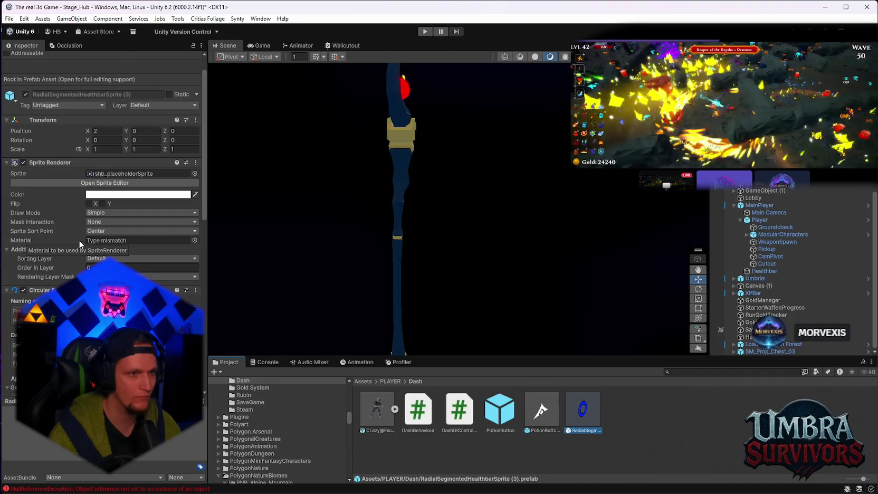
scroll(80, 238, down, 10)
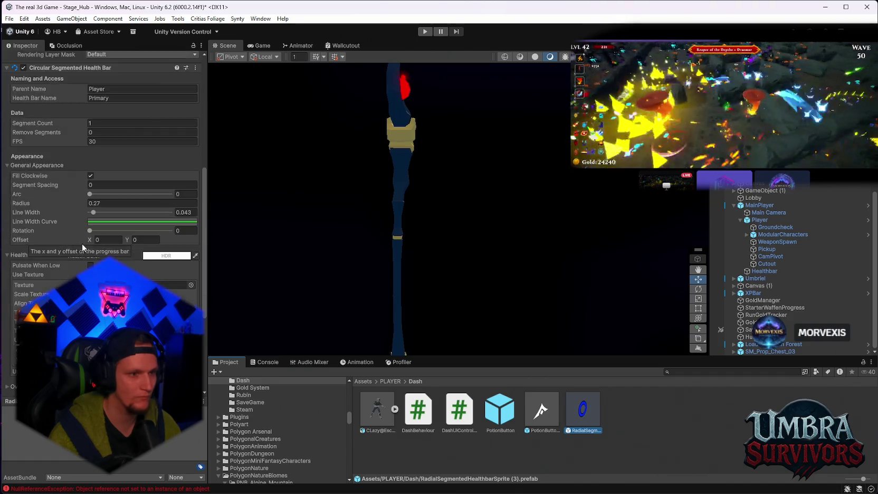
scroll(84, 248, up, 10)
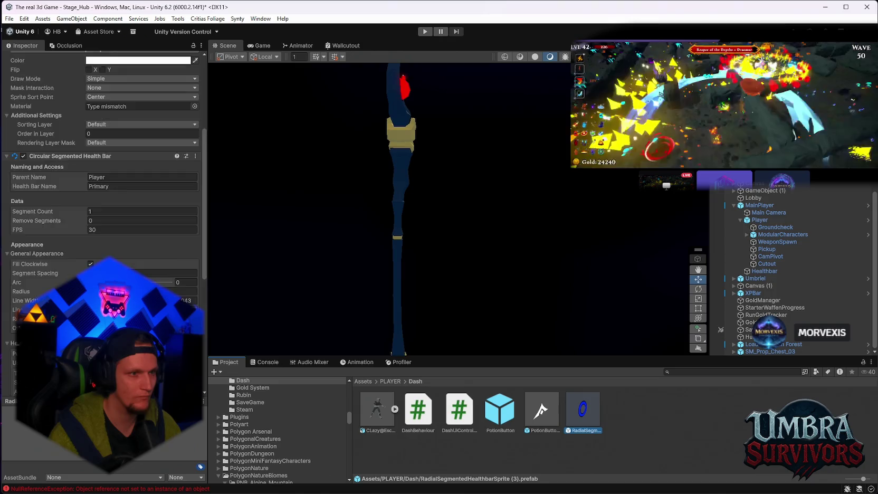
scroll(84, 231, up, 3)
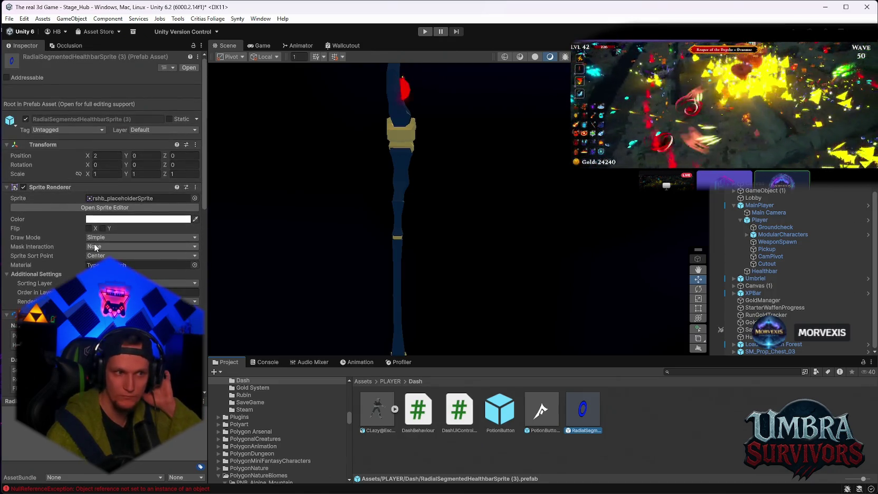
drag(592, 434, 706, 273)
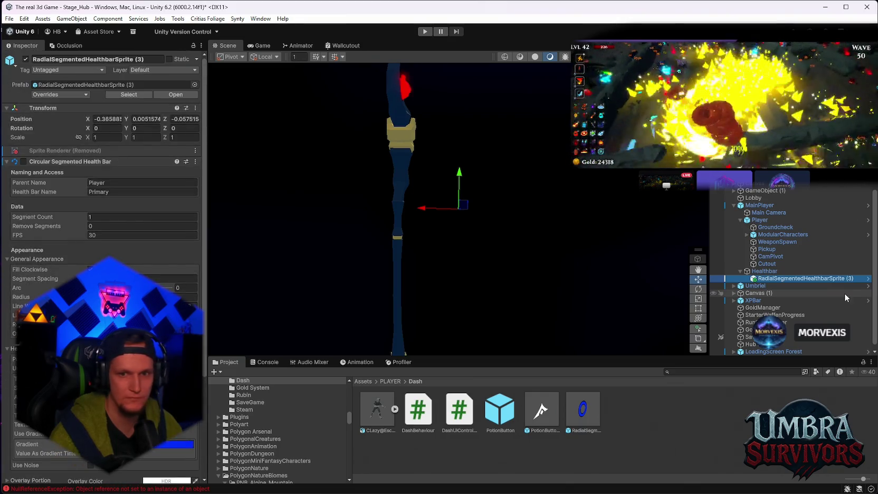
- Frame the new ring and review its Circular Segmented Health Bar settings
double_click(789, 280)
mouse_move(515, 195)
mouse_down()
mouse_move(251, 212)
mouse_move(249, 245)
mouse_move(386, 241)
mouse_up()
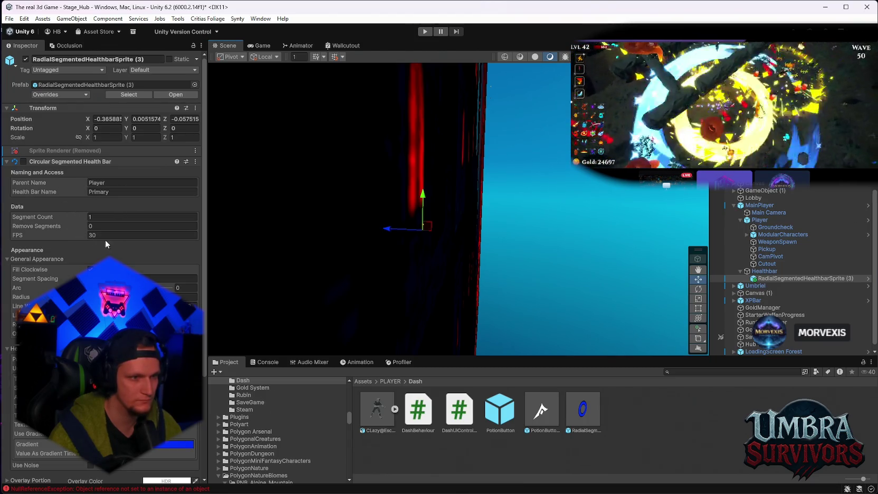
scroll(116, 240, down, 4)
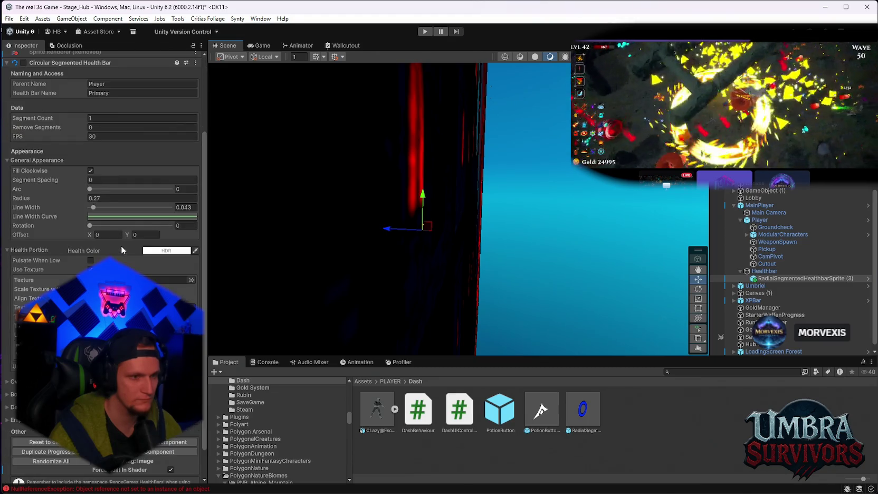
scroll(115, 239, down, 2)
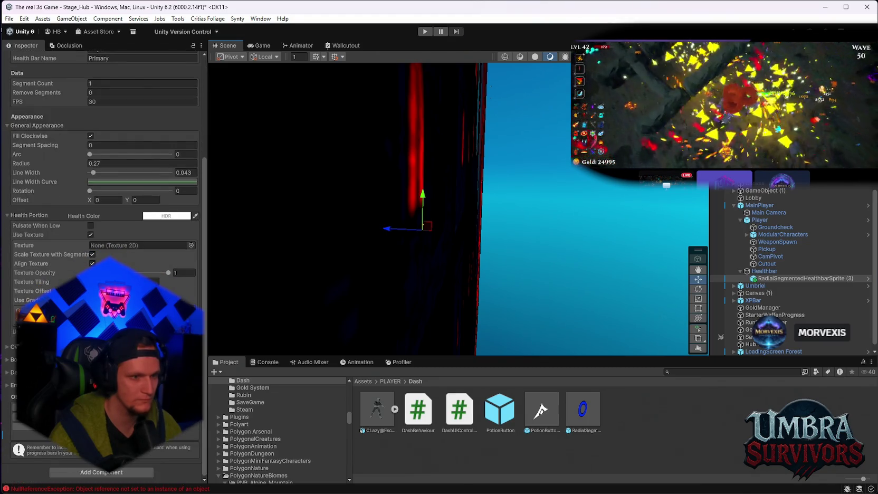
scroll(116, 240, up, 5)
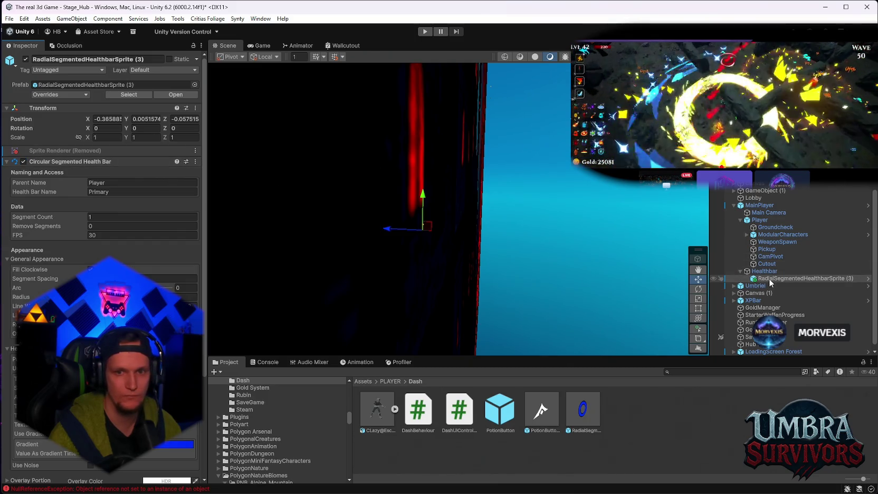
scroll(115, 236, down, 5)
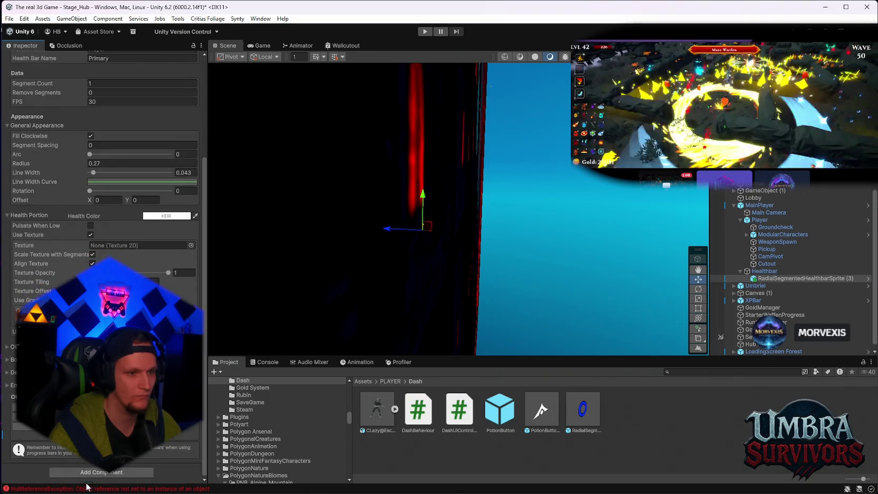
- Add a component to the ring and choose Open Prefab to edit it in isolation
click(92, 475)
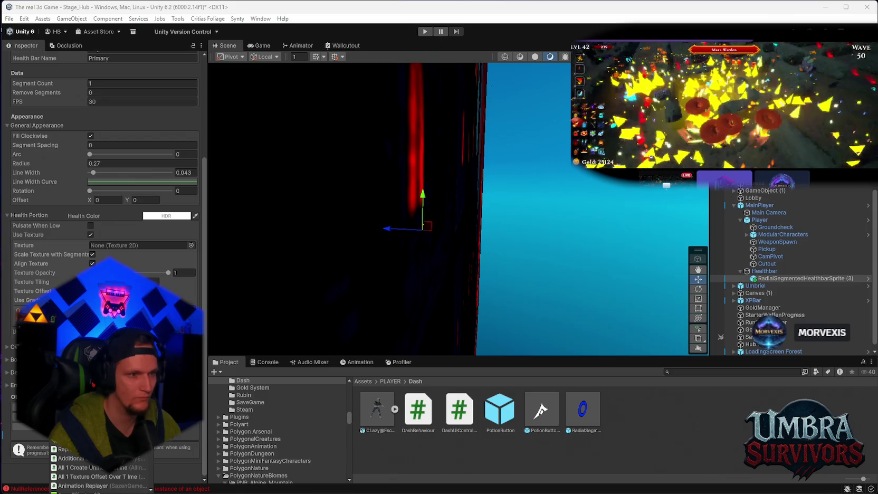
key(Return)
click(468, 276)
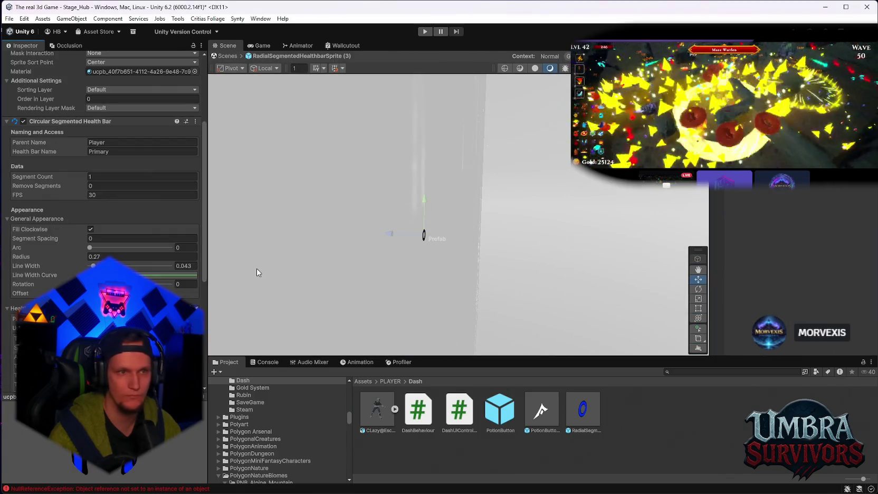
- Switch the ring to use a Sprite Renderer component and enter play mode
scroll(106, 220, down, 8)
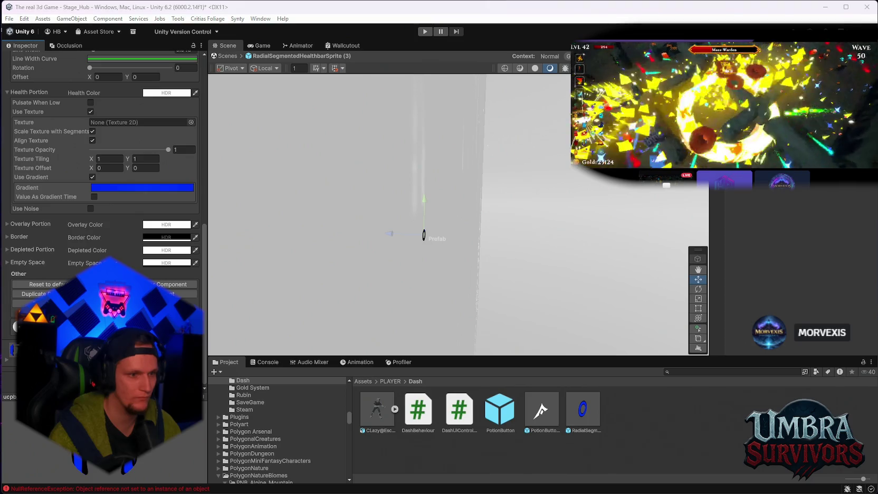
click(103, 312)
key(Return)
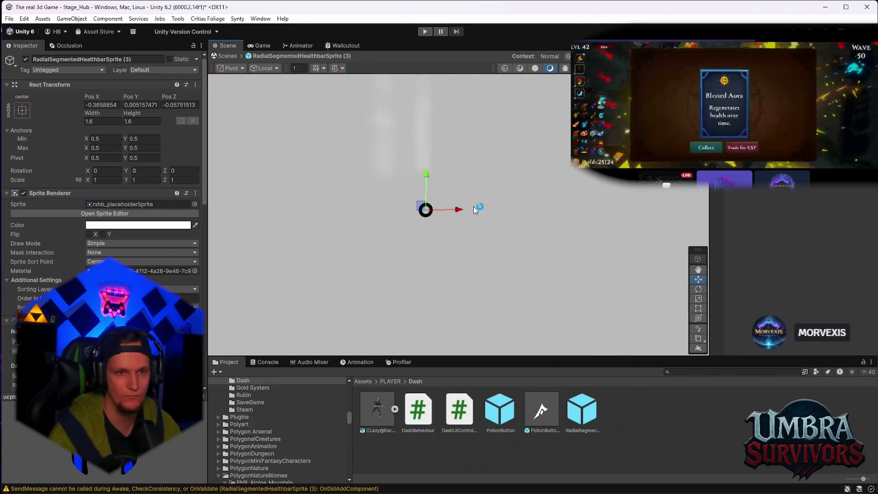
click(263, 46)
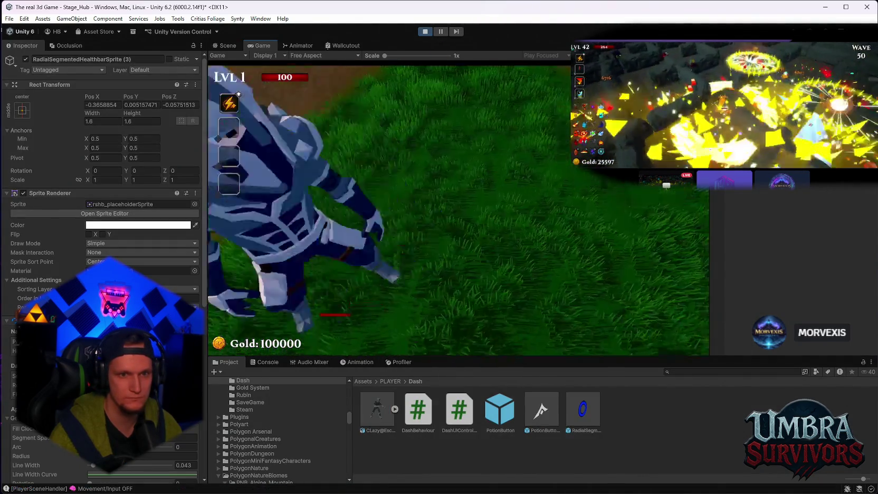
- Pause the run and set the ring's Rect Transform position to 0, 0, 0
key(w)
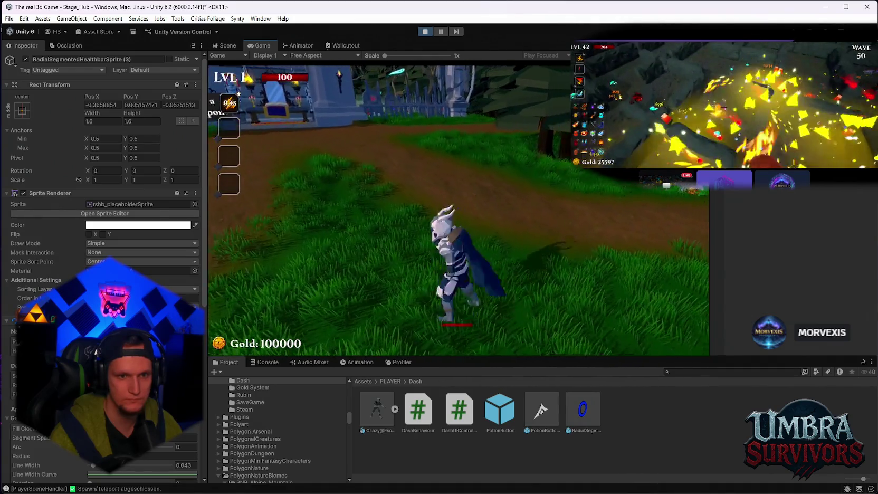
key(Escape)
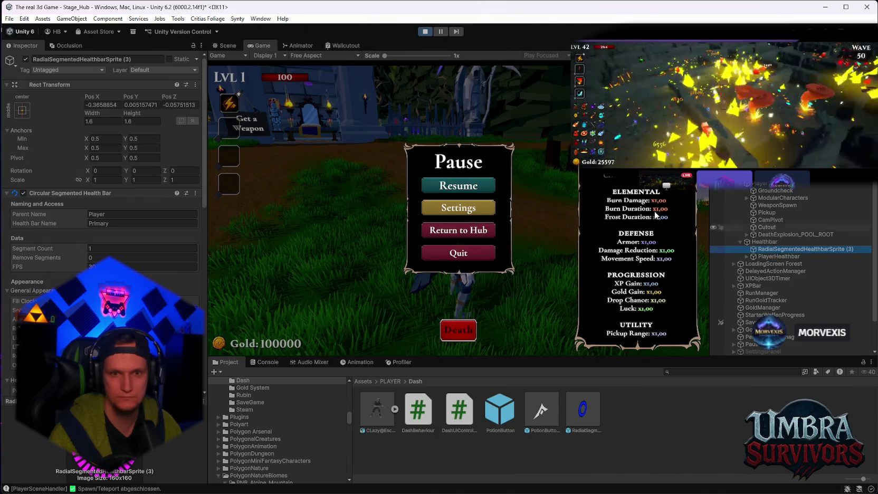
click(224, 46)
scroll(586, 216, up, 3)
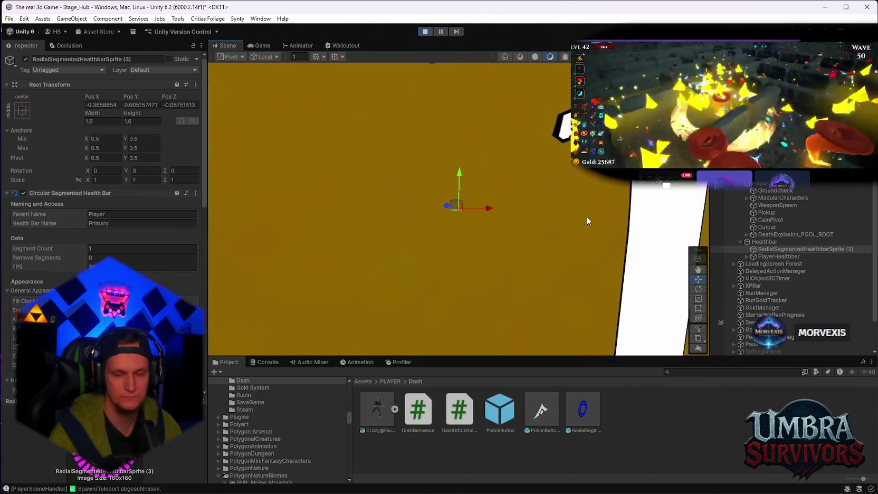
scroll(785, 252, down, 2)
scroll(779, 214, up, 2)
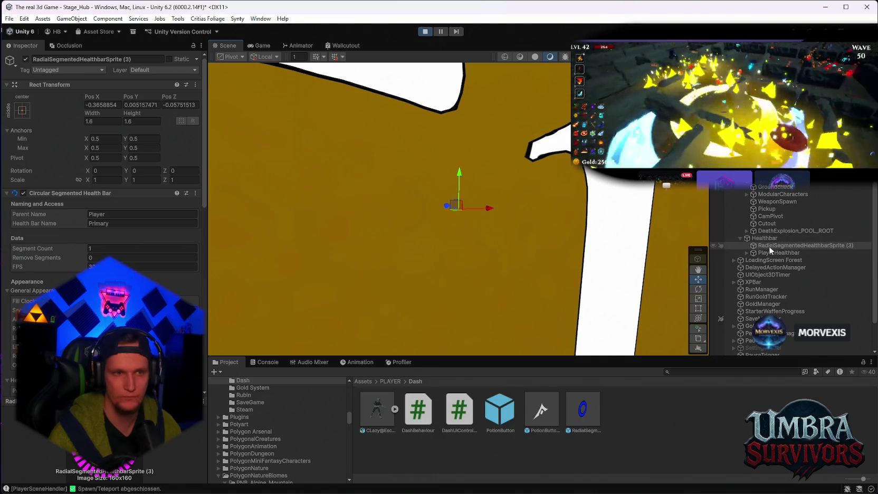
click(101, 105)
text(0)
click(140, 105)
text(0)
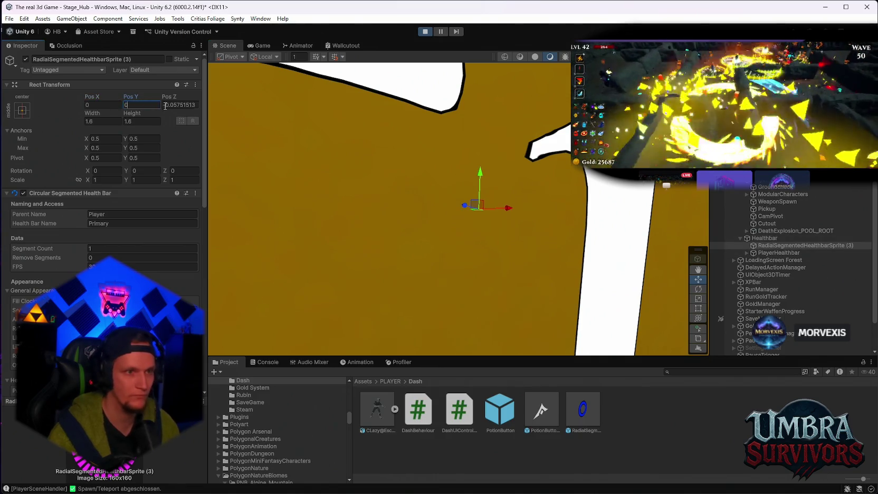
click(189, 105)
text(0)
- Scale the ring to 10 on X, Y and Z
click(104, 181)
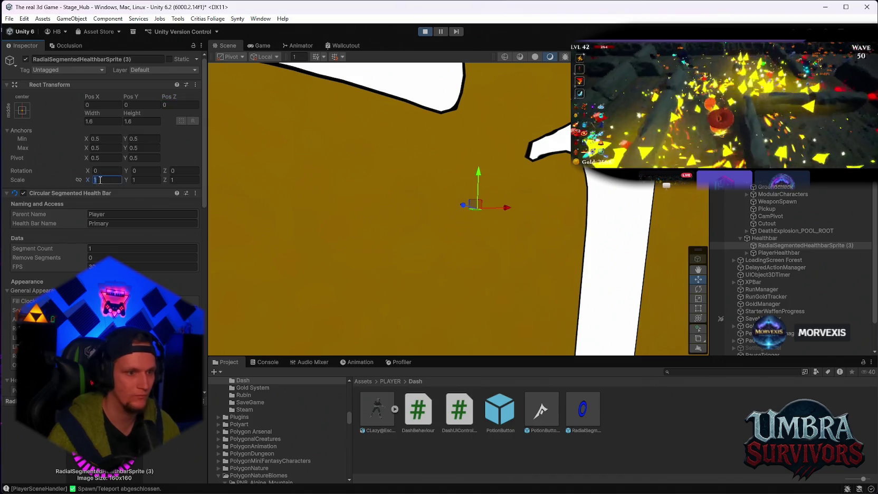
text(10)
key(Tab)
text(10)
key(Tab)
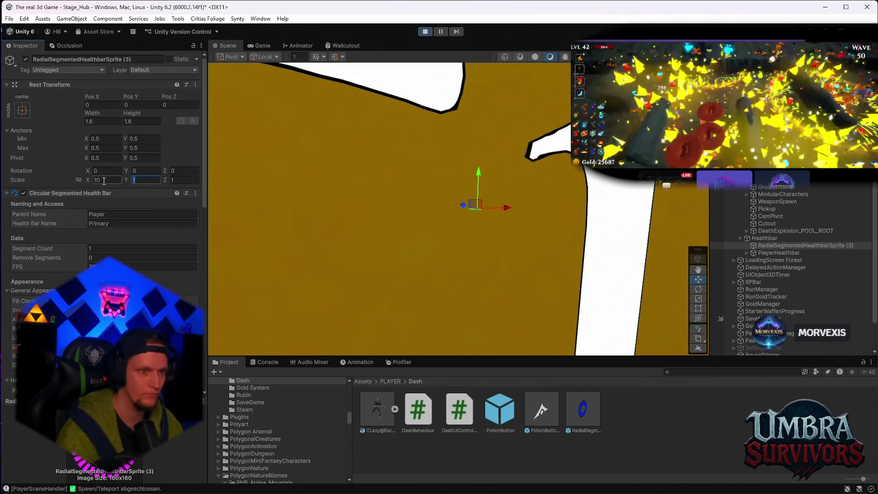
text(10)
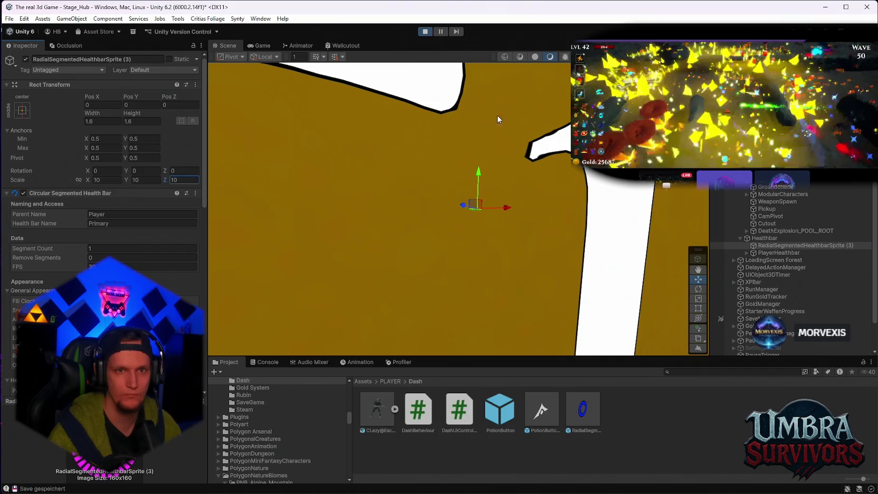
click(259, 45)
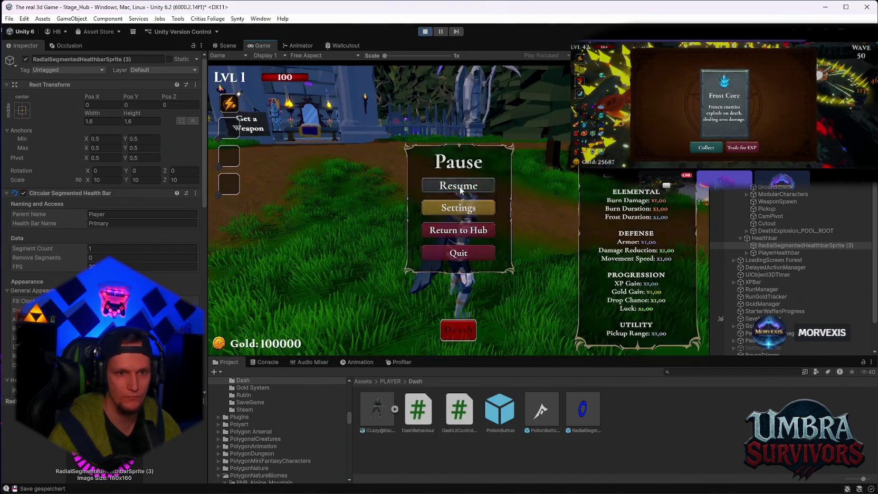
- Run ahead briefly, pause, and compare PlayerHealthbar's settings with the ring's
click(458, 186)
key(w)
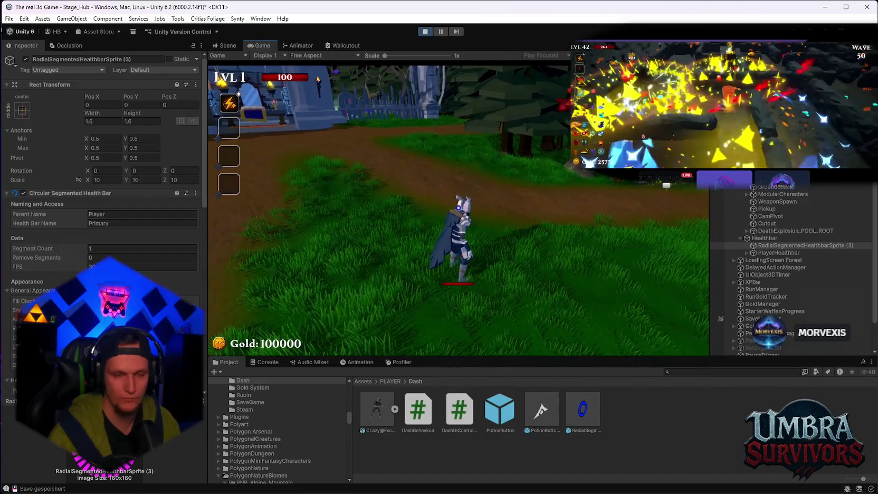
key(Escape)
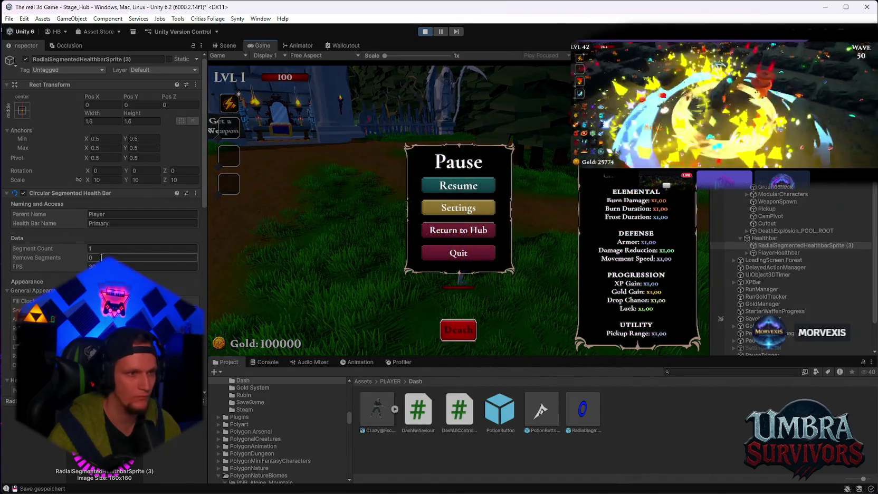
scroll(108, 257, down, 4)
scroll(108, 258, down, 10)
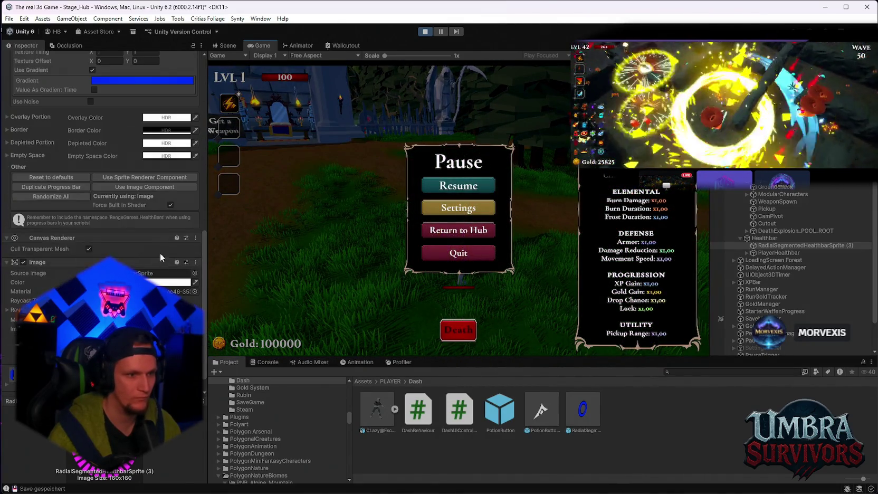
scroll(108, 258, down, 1)
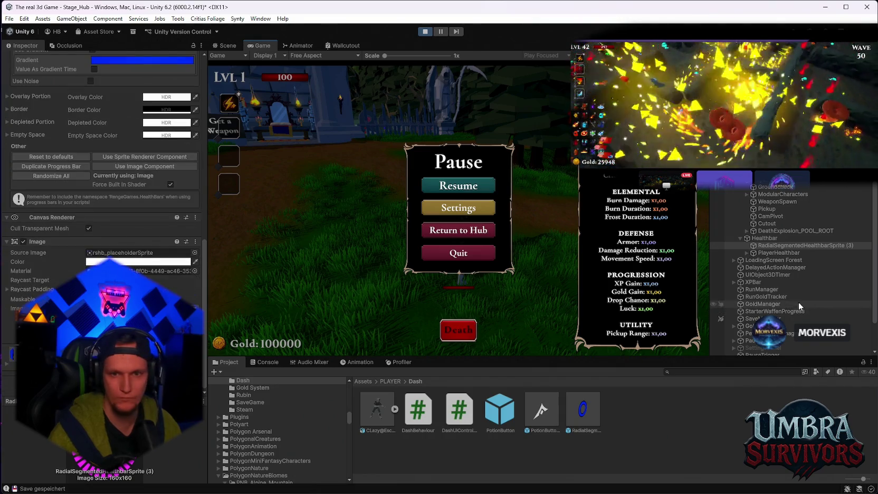
click(768, 254)
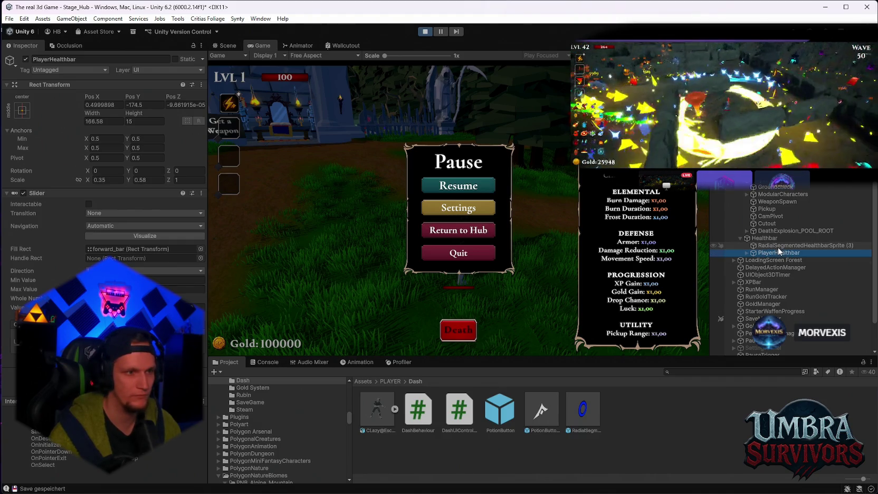
click(778, 246)
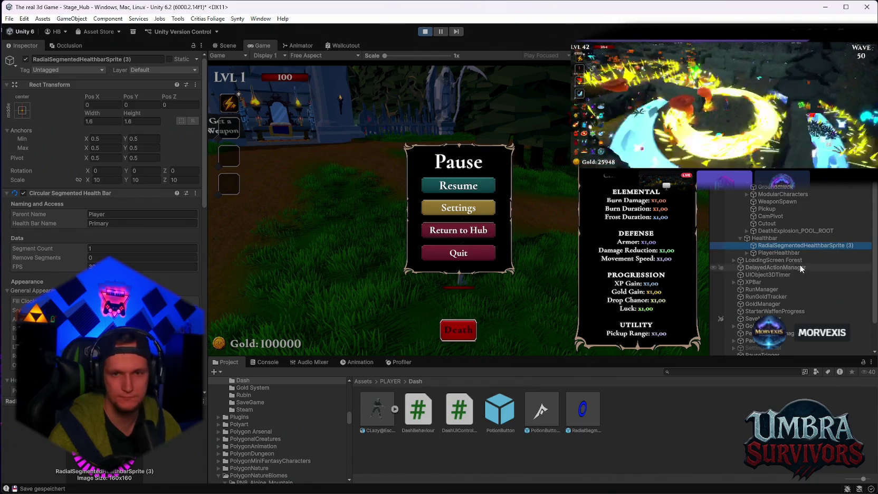
click(769, 253)
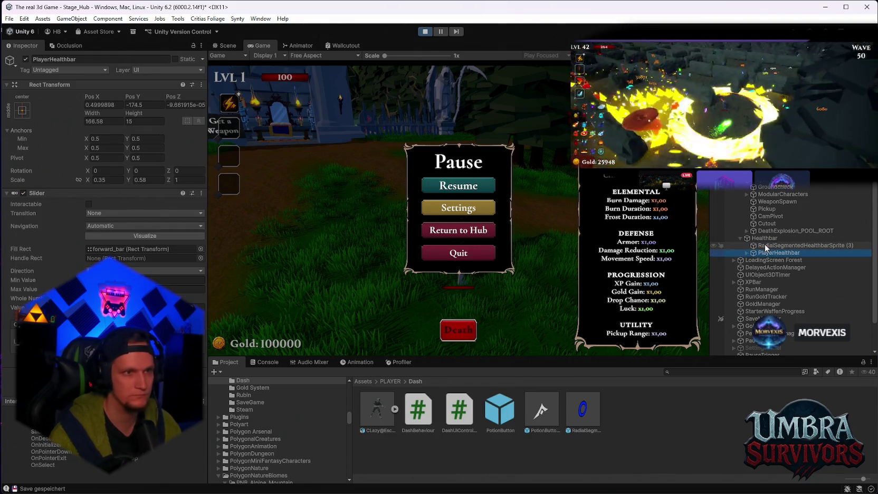
click(766, 246)
- Set the ring's layer to UI and resume the game
click(161, 70)
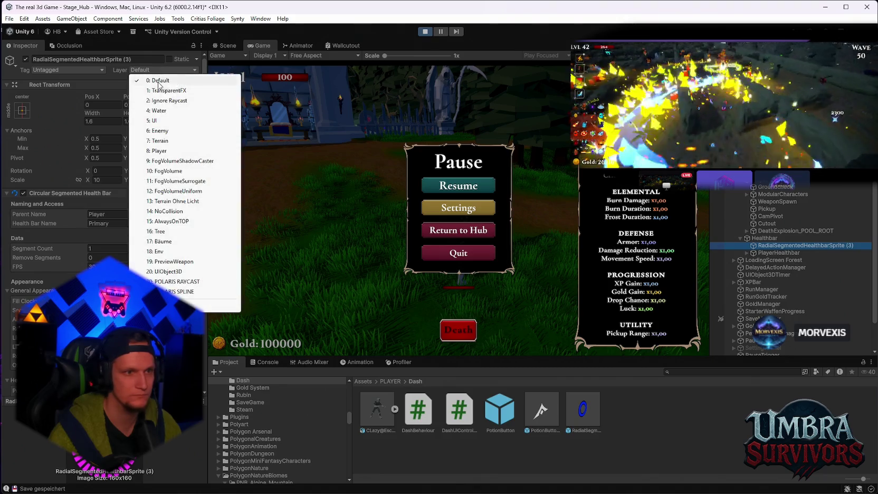
click(165, 124)
click(469, 191)
- Frame PlayerHealthbar in the Scene view and lower the ring to Pos Y -157.6
key(Escape)
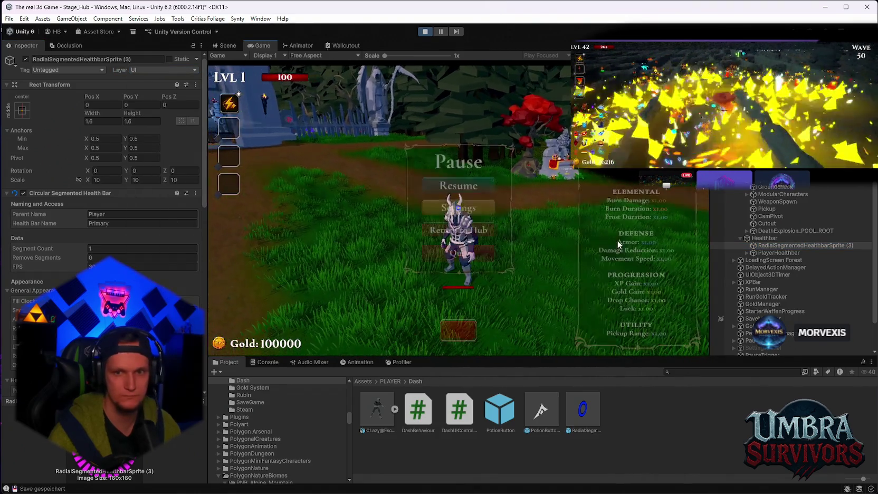
click(226, 45)
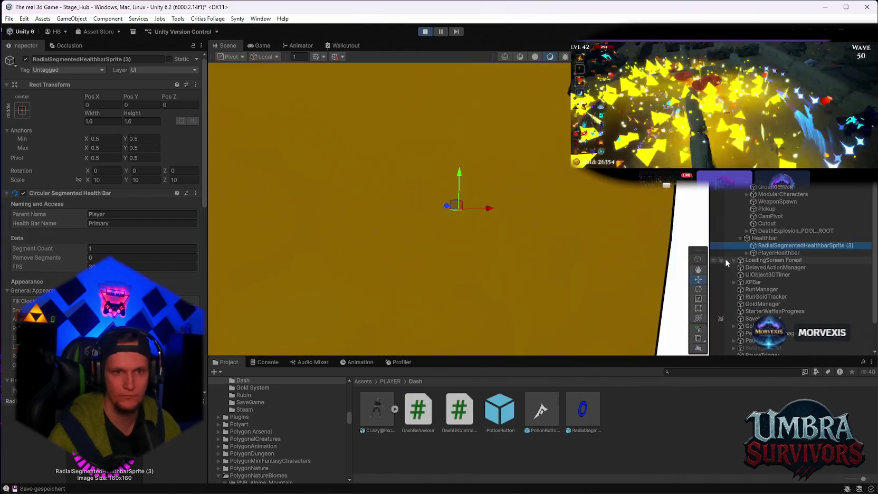
click(781, 252)
double_click(780, 251)
scroll(541, 208, down, 5)
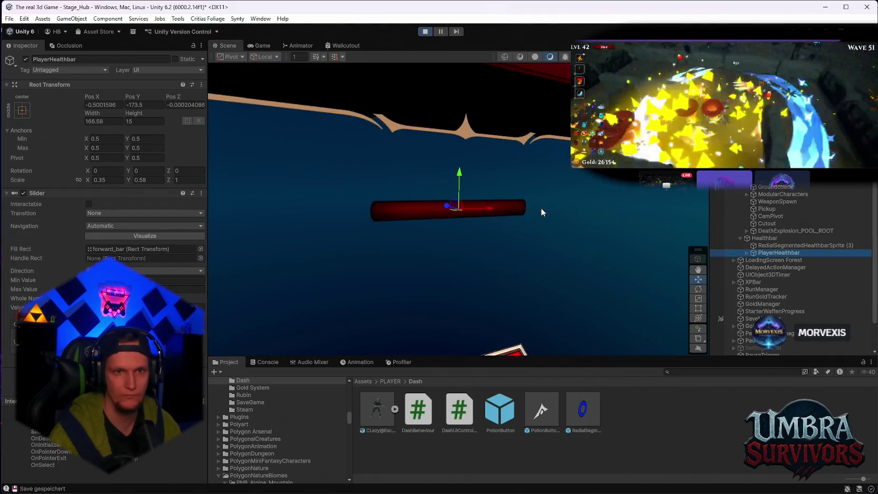
scroll(529, 213, down, 4)
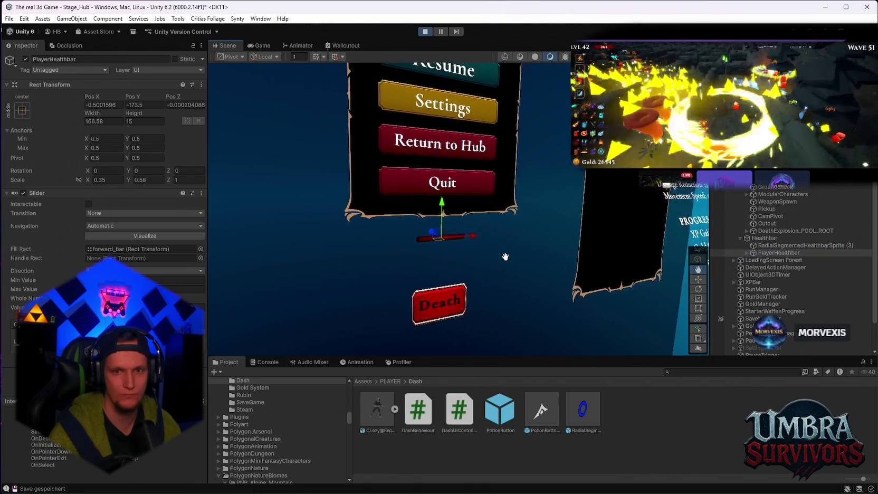
click(769, 245)
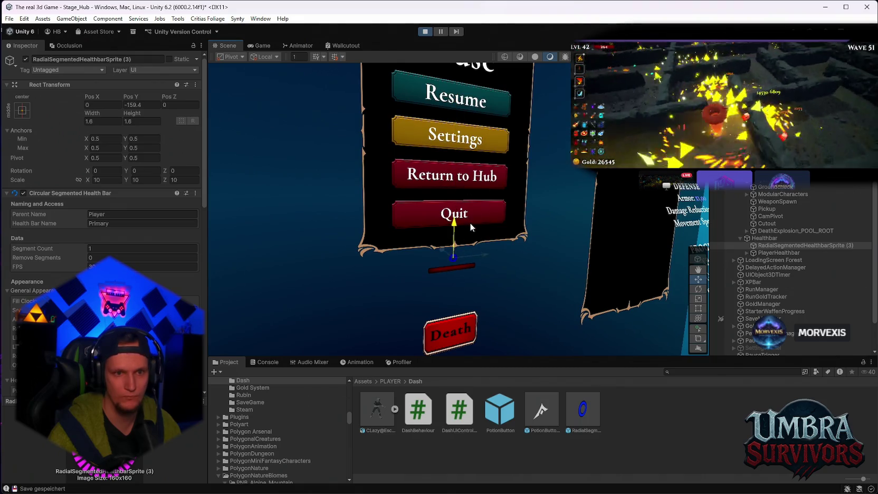
click(263, 46)
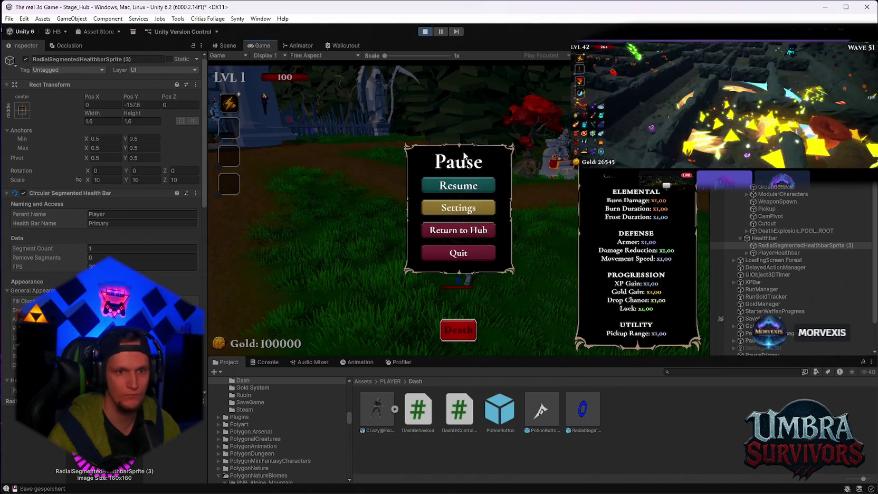
click(466, 191)
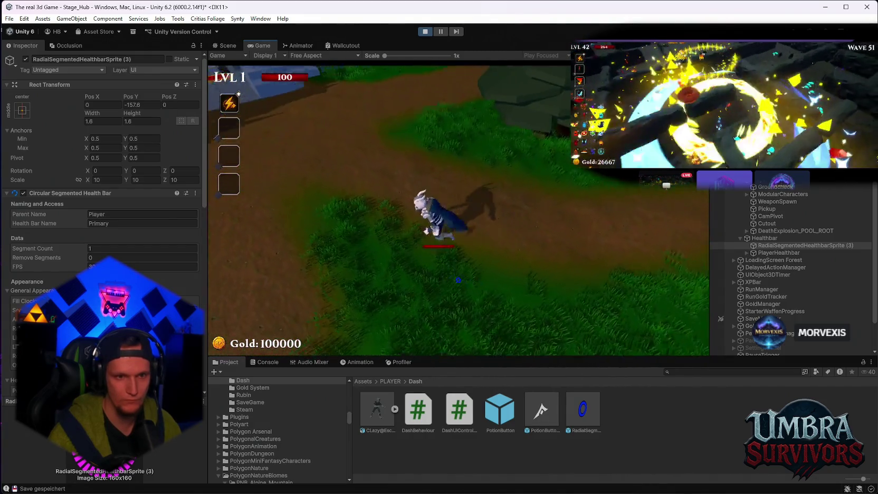
key(w)
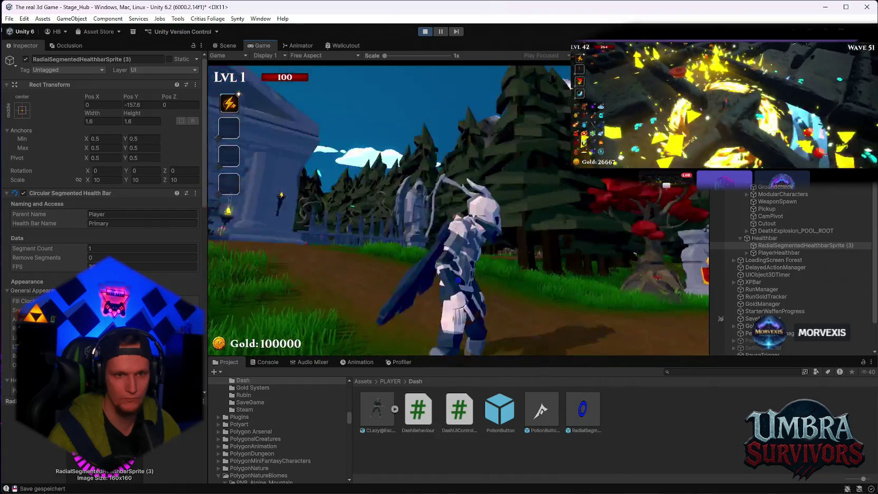
key(s)
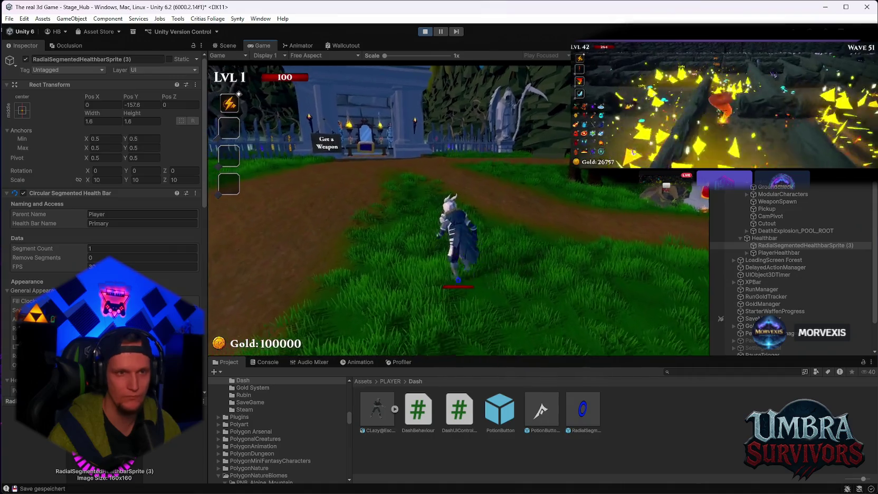
key(Escape)
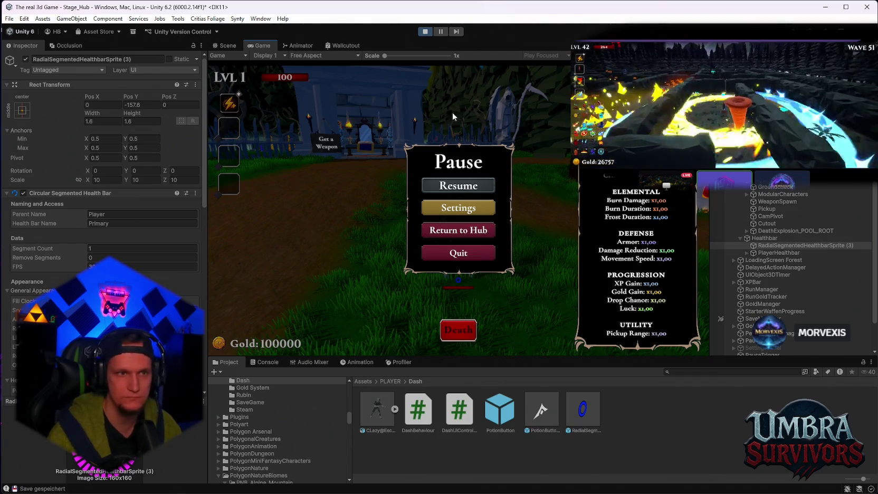
- Frame the ring health bar and its parent Healthbar canvas in the Scene view
click(226, 46)
double_click(802, 245)
scroll(523, 240, down, 3)
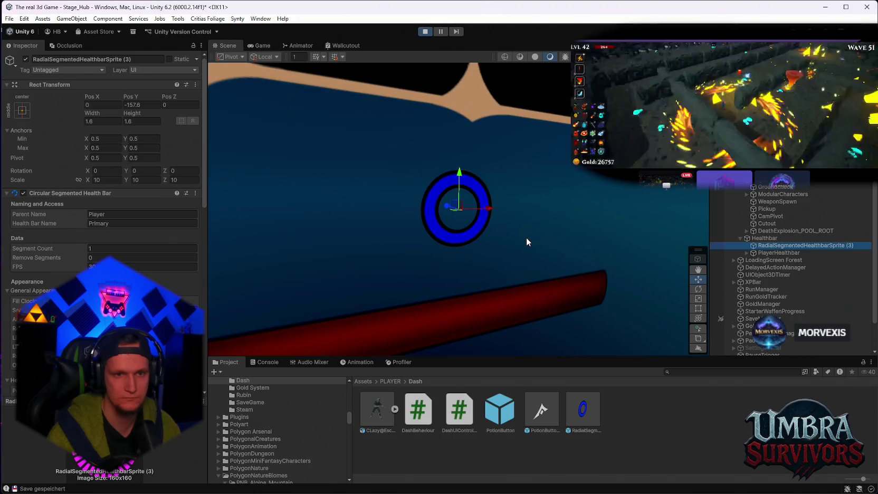
scroll(527, 237, down, 2)
click(779, 253)
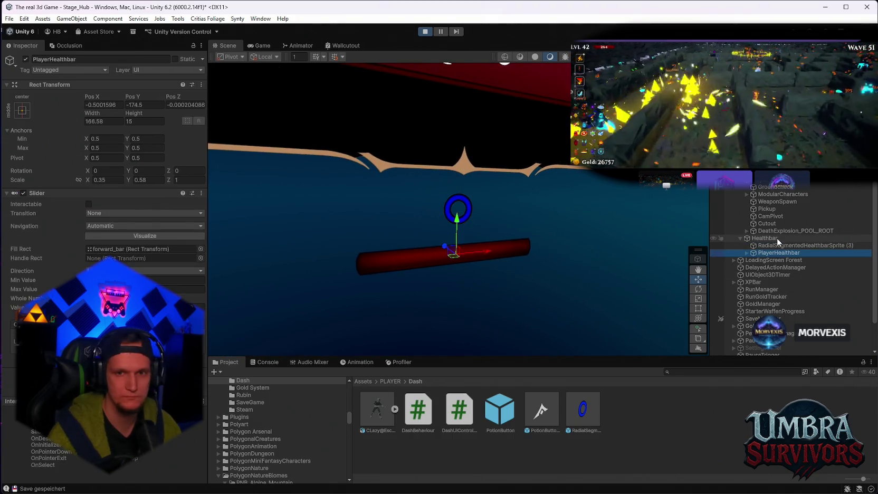
click(766, 247)
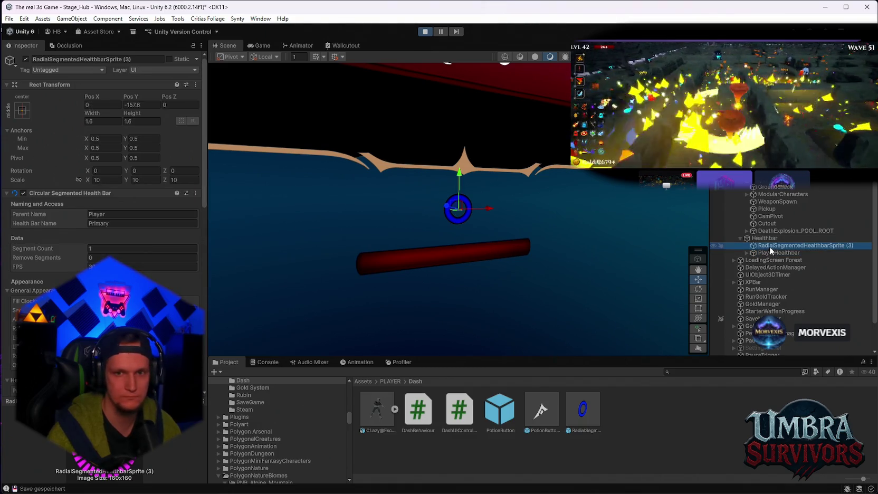
click(763, 239)
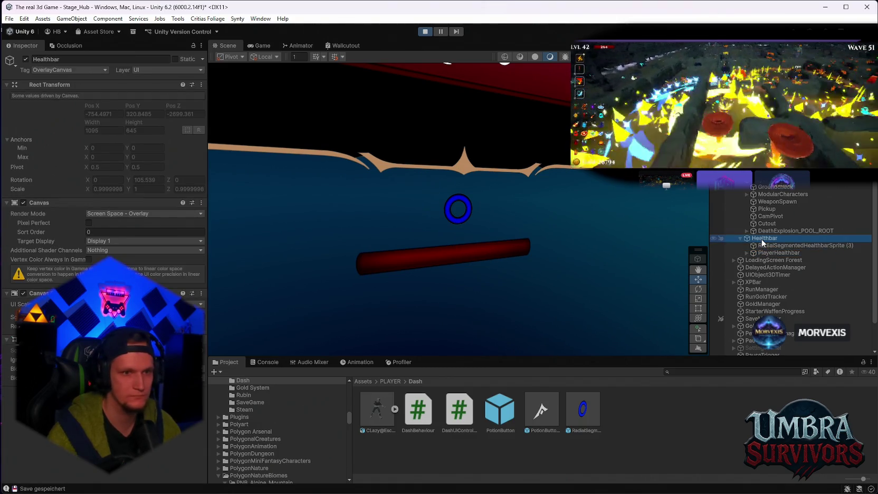
double_click(763, 240)
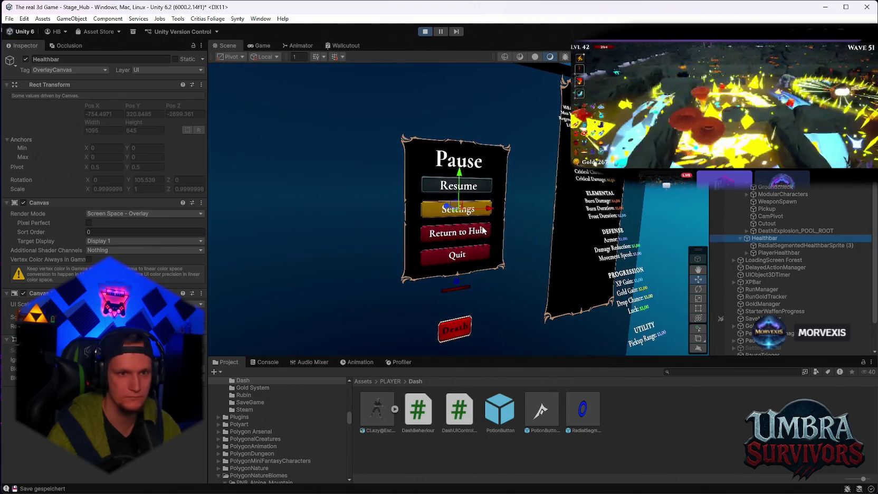
mouse_move(483, 231)
mouse_down()
mouse_move(478, 211)
mouse_move(489, 203)
mouse_move(480, 218)
mouse_move(516, 191)
mouse_move(500, 232)
mouse_move(510, 226)
mouse_up()
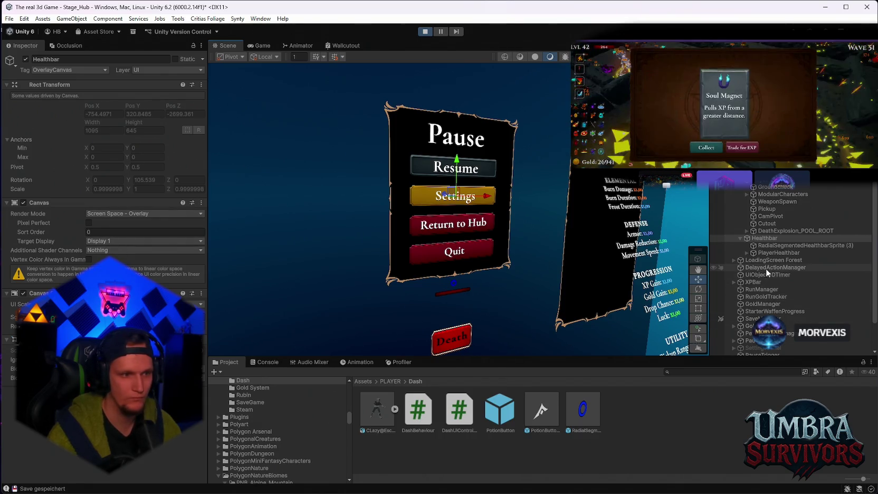
- Review RadialSegmentedHealthbarSprite (3)'s Circular Segmented Health Bar settings, toggling Use Texture off and back on
click(770, 246)
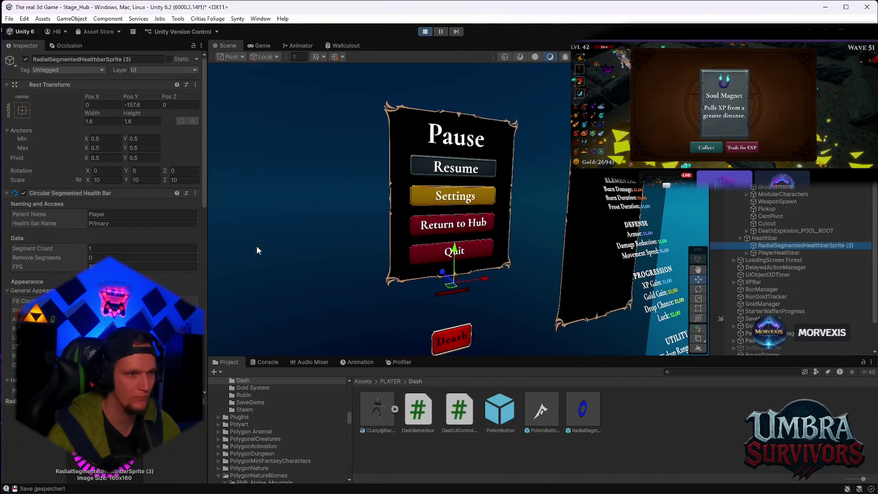
scroll(127, 247, down, 3)
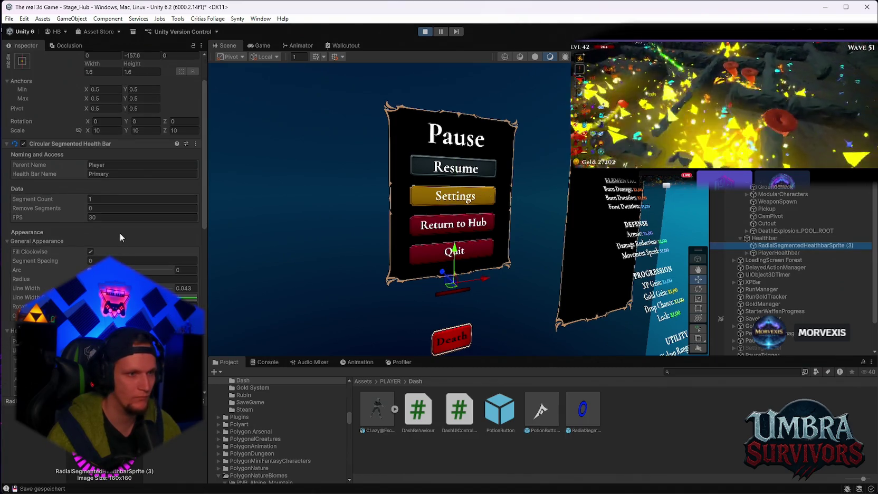
scroll(121, 232, down, 7)
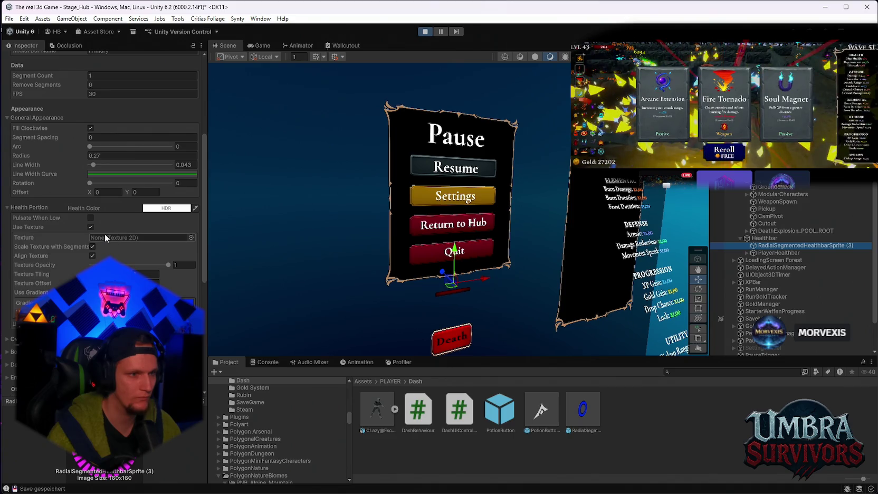
click(91, 219)
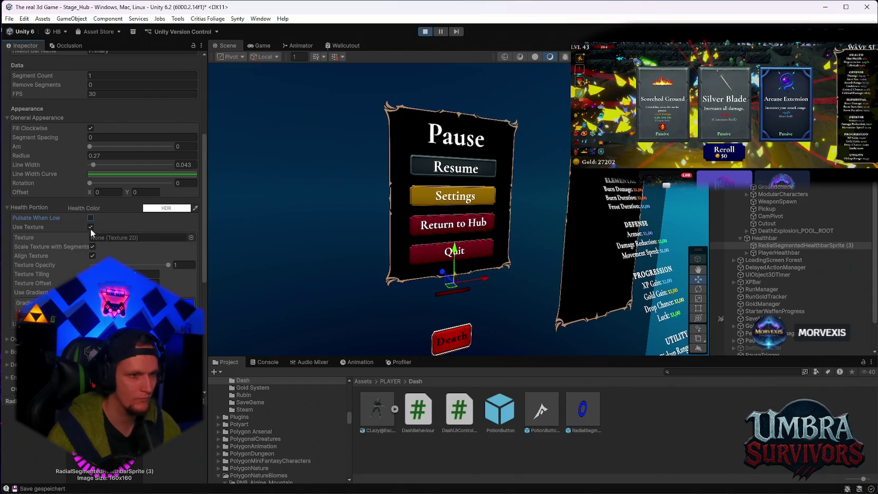
click(90, 228)
click(91, 228)
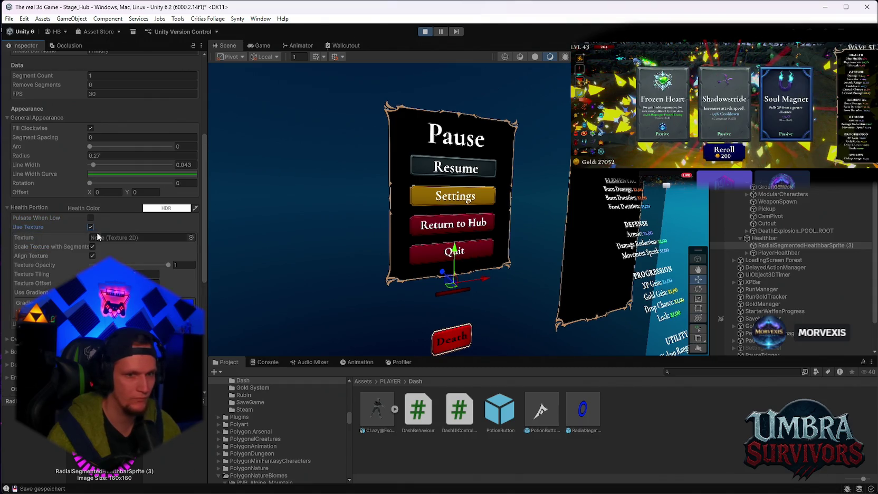
scroll(403, 293, up, 5)
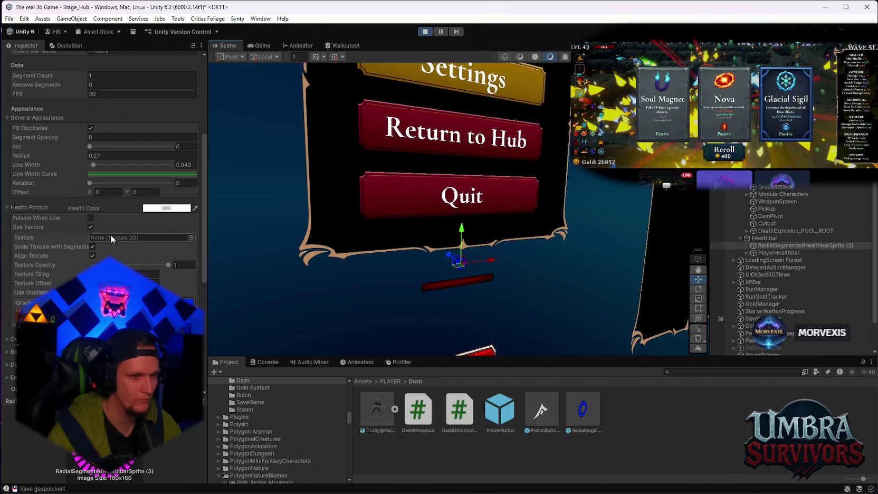
scroll(116, 258, up, 6)
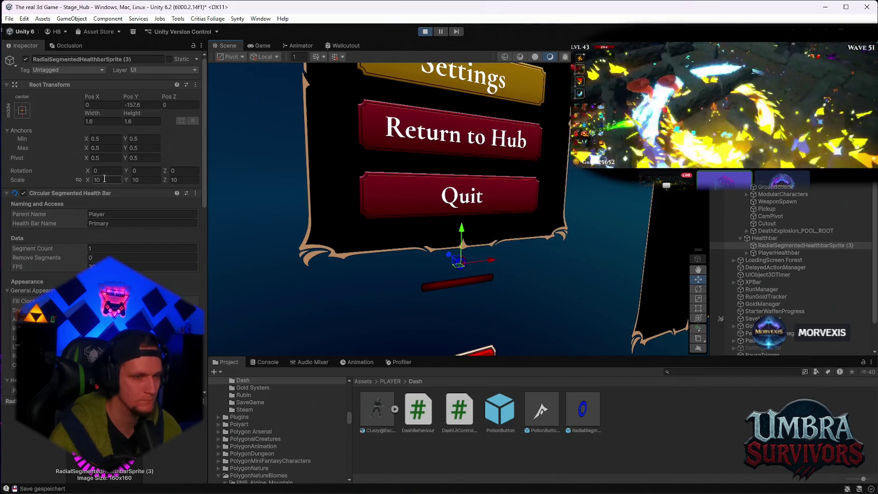
scroll(160, 212, down, 3)
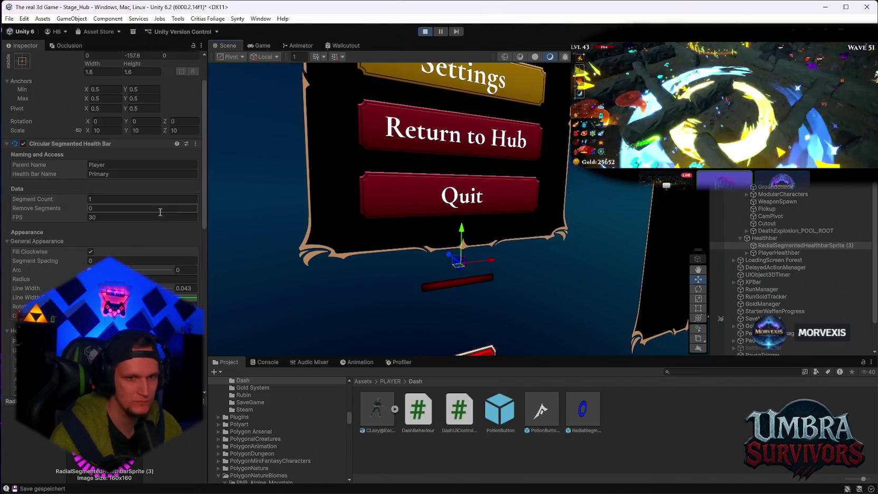
- Expand PlayerHealthbar to check Fill Area, then reselect the ring and show the paused Game view
click(764, 254)
key(Right)
click(769, 267)
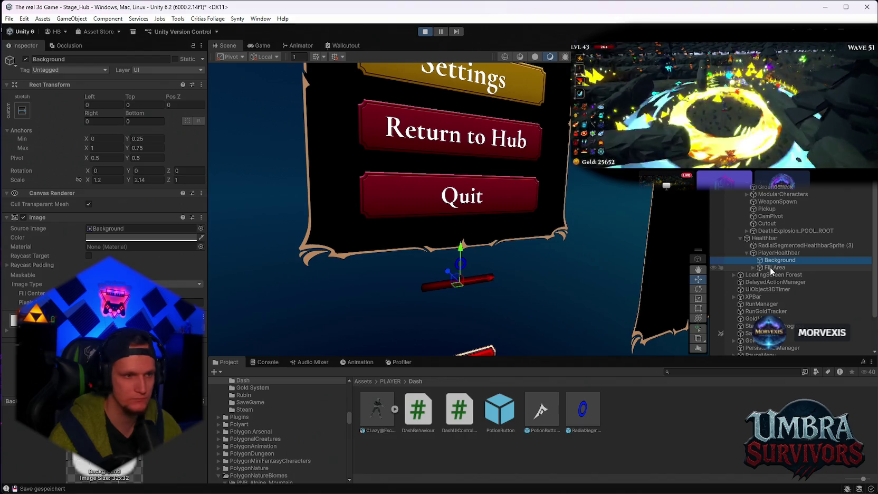
click(771, 268)
click(773, 246)
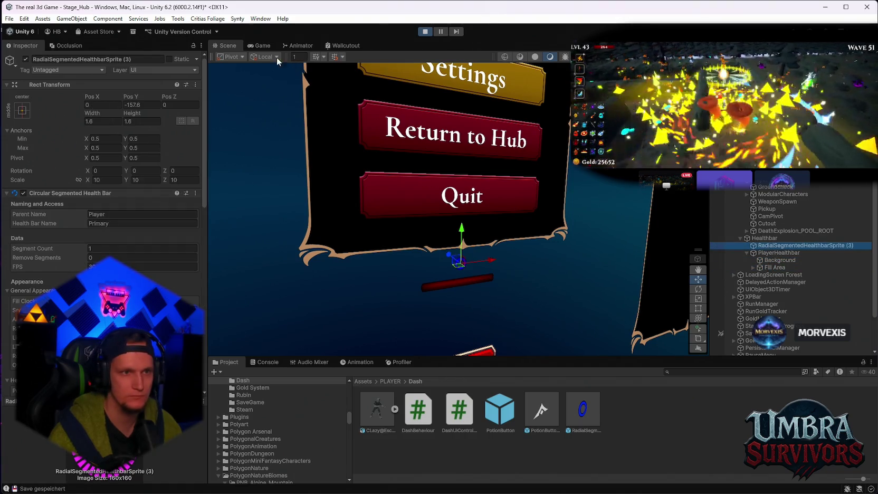
click(262, 46)
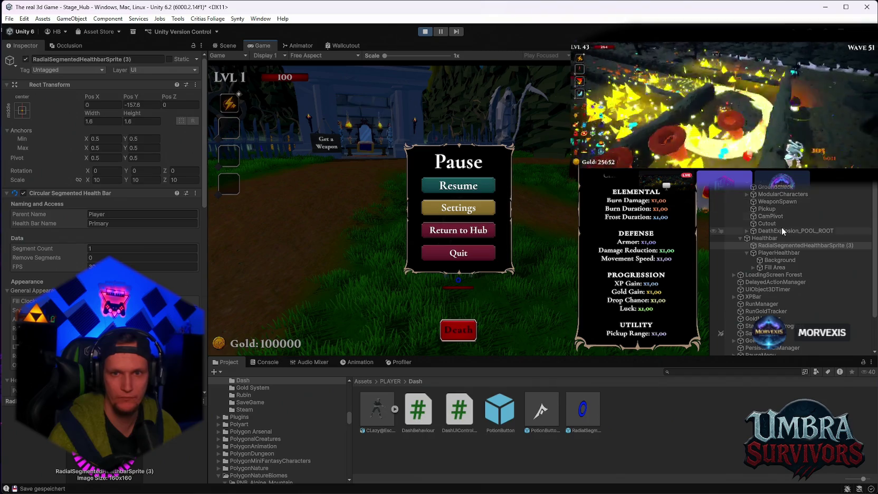
- Review the Player's Dash Behaviour settings, collapsing the Player Health and Player Preview Handler components
click(759, 180)
scroll(63, 222, down, 5)
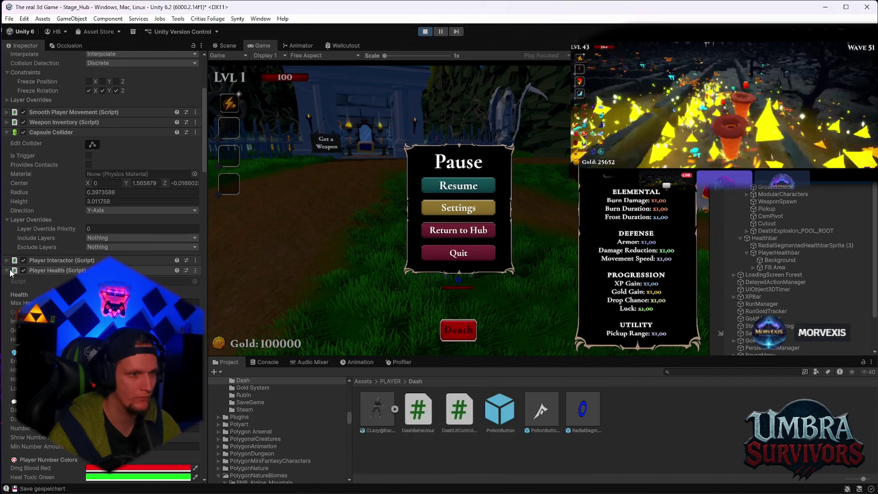
click(12, 270)
scroll(10, 290, down, 4)
click(7, 216)
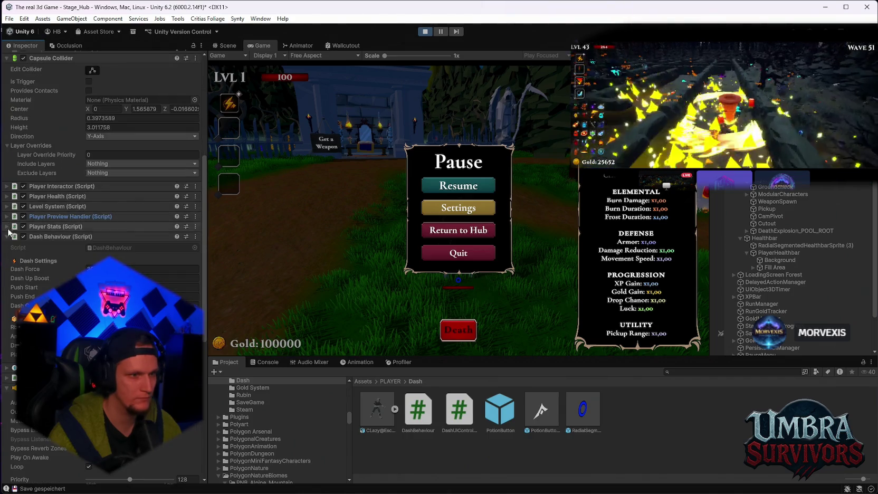
scroll(47, 264, down, 3)
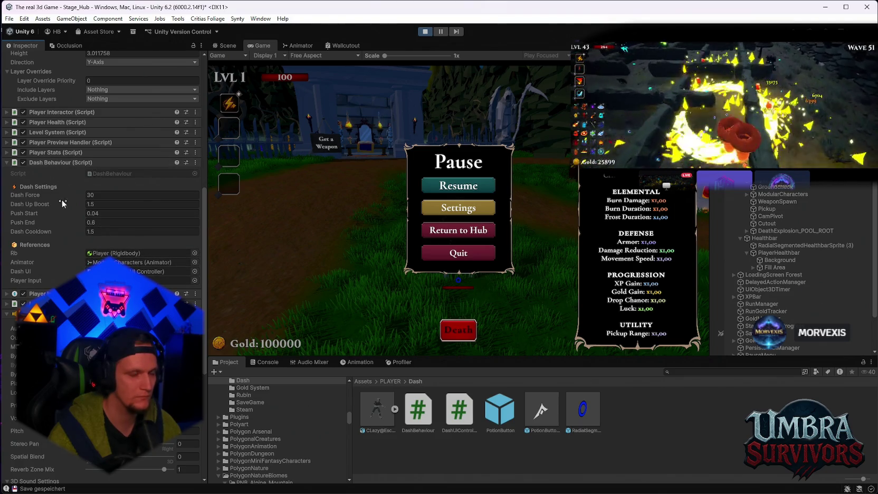
scroll(58, 247, up, 2)
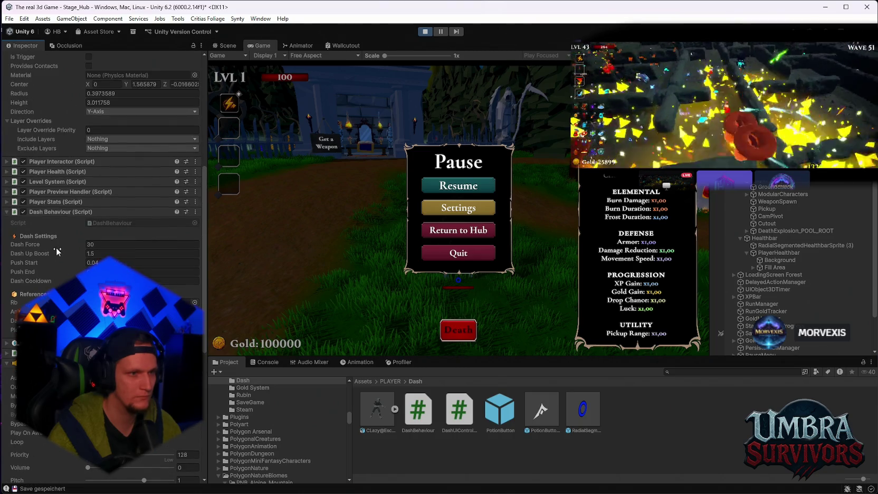
scroll(767, 287, down, 2)
- Expand XPBar and select DashUI to show its Dash UI Controller
click(753, 270)
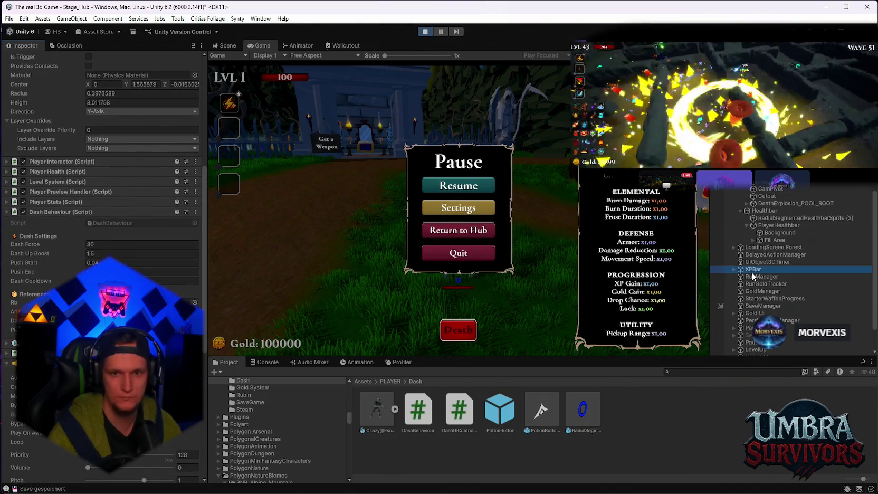
click(734, 269)
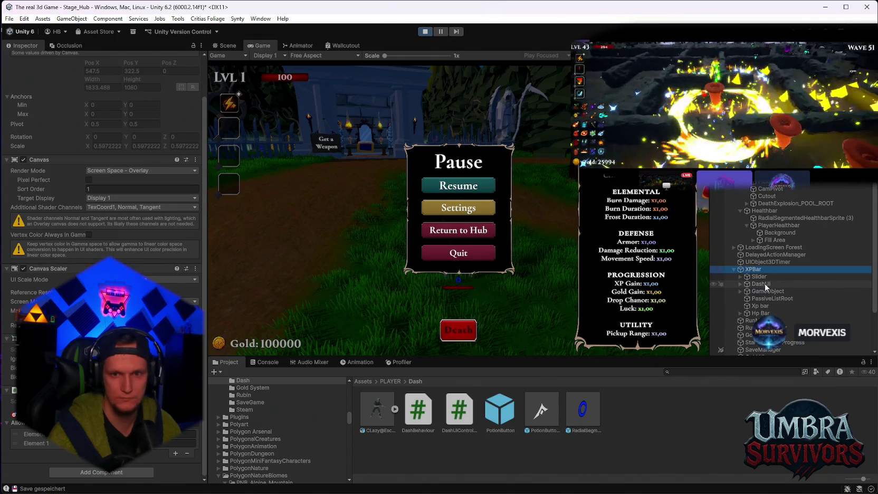
click(764, 284)
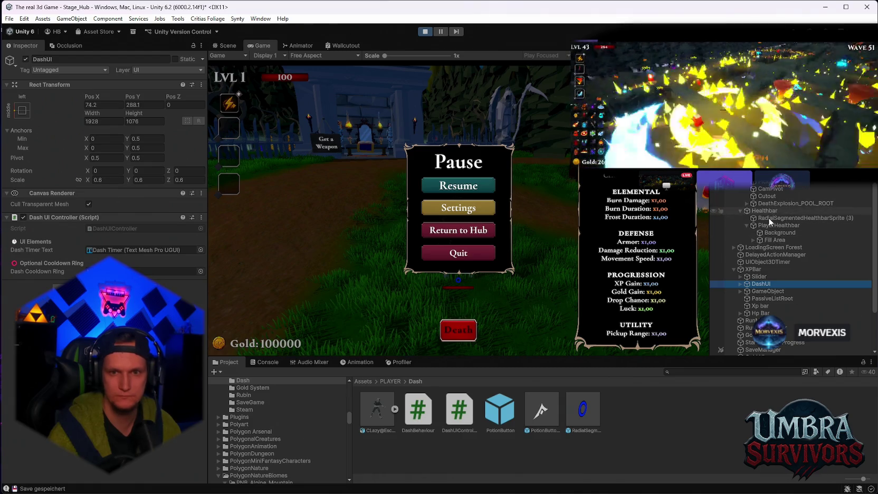
- Assign RadialSegmentedHealthbarSprite (3) as the Dash Cooldown Ring, resume play, and dash to trigger the cooldown
drag(773, 217, 159, 271)
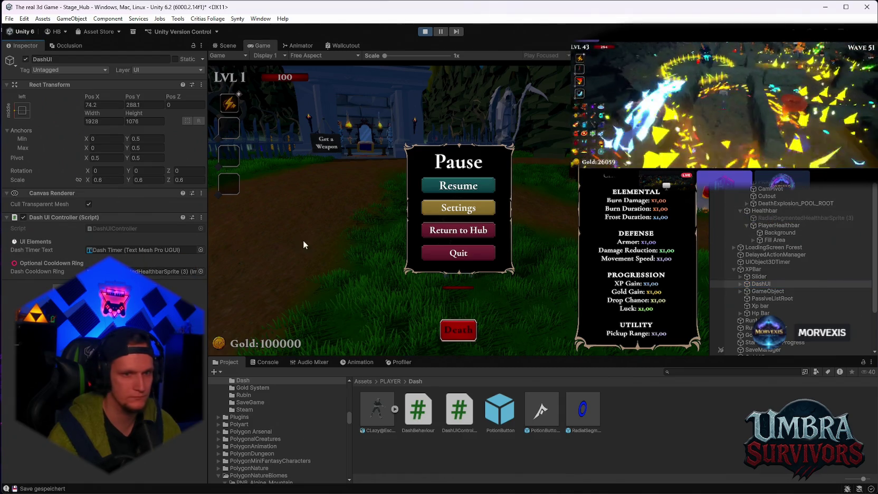
click(457, 185)
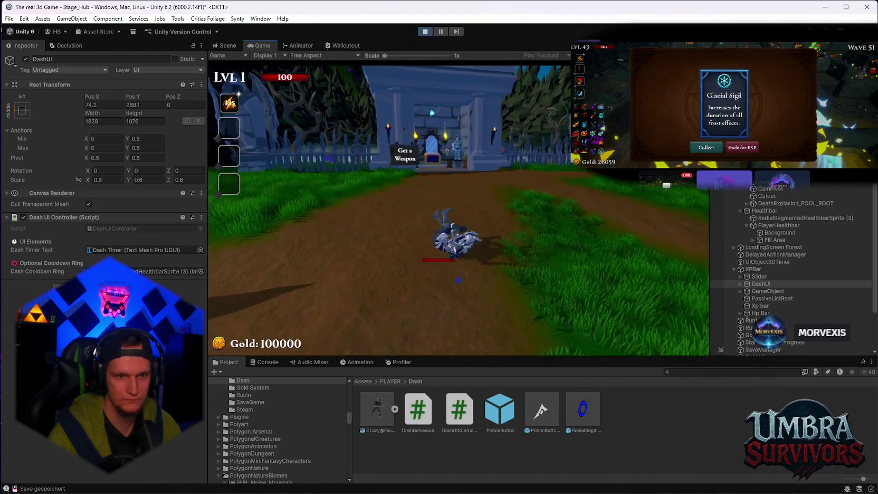
key(w)
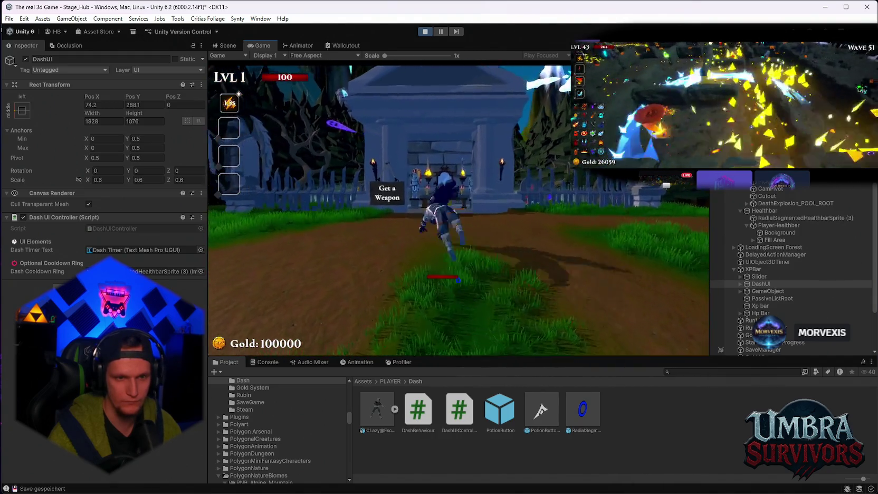
key(s)
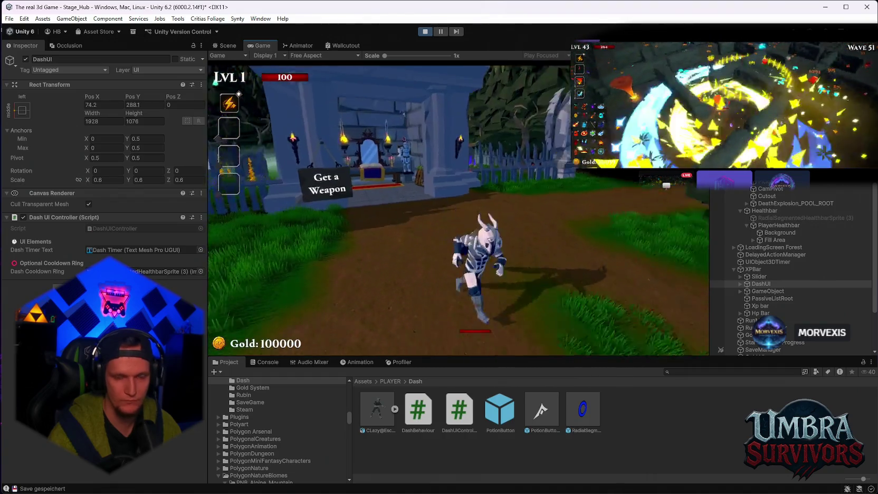
key(w)
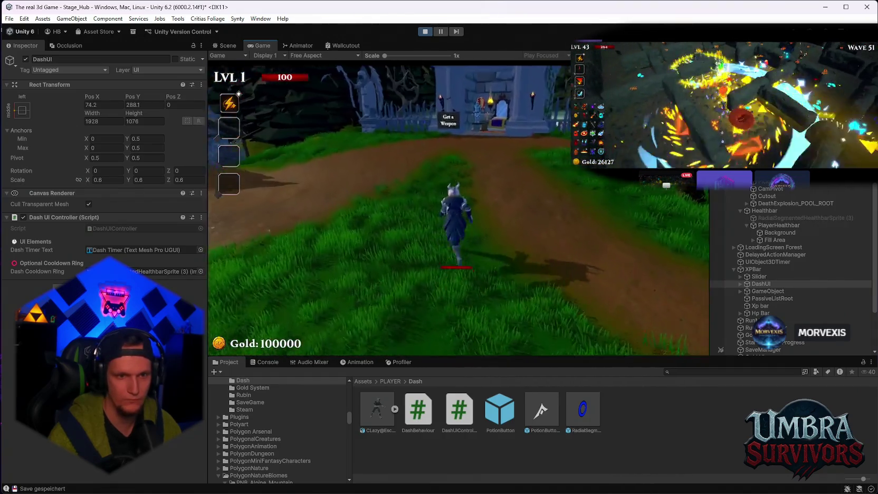
key(a)
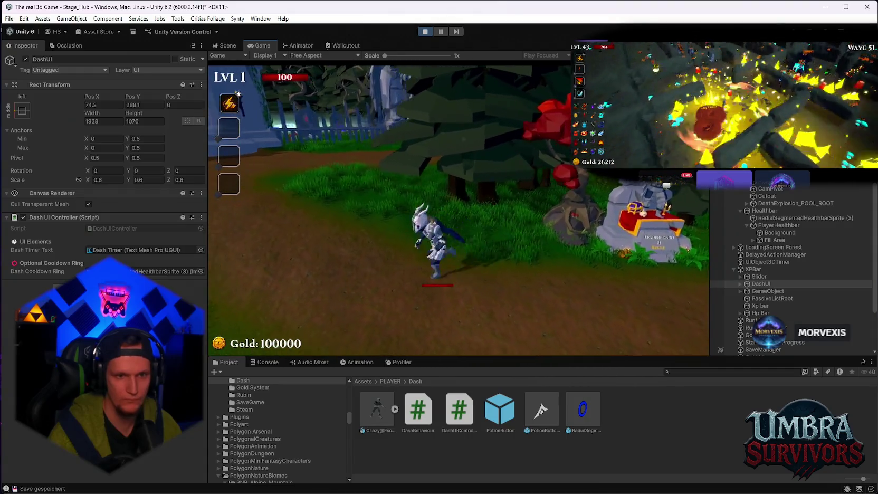
key(space)
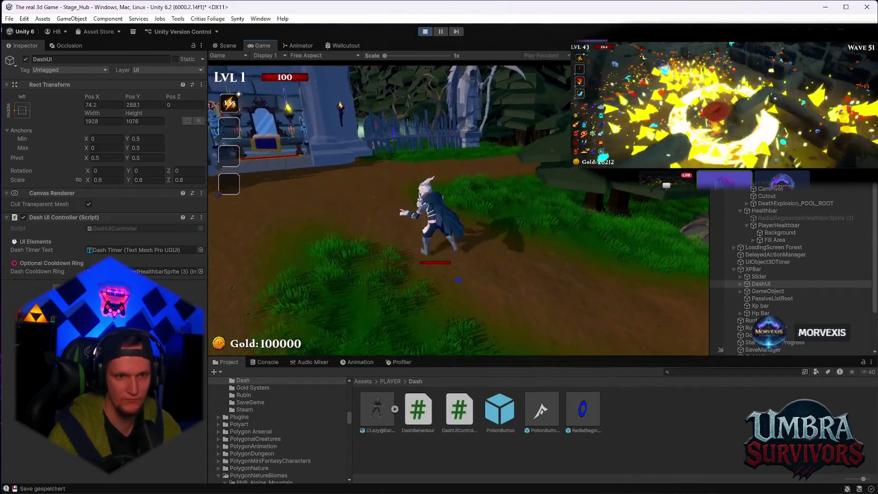
- Dash repeatedly while watching the cooldown count down and reset, then pause with Escape
key(s)
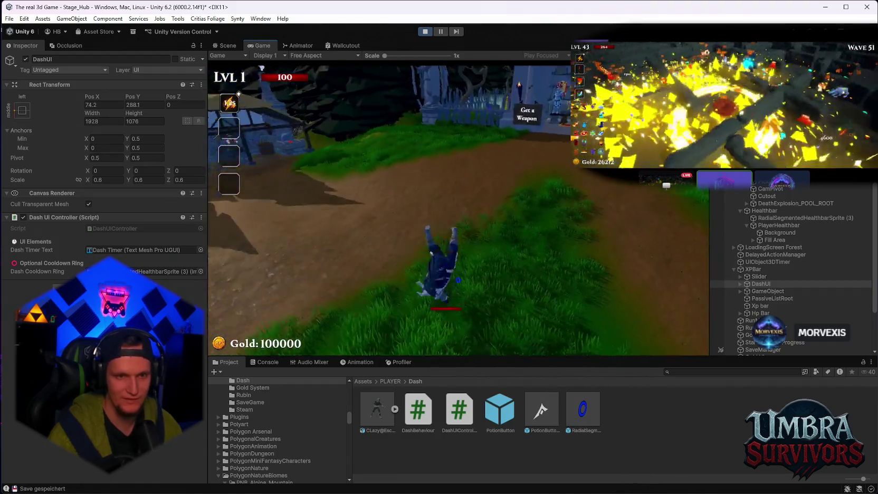
key(space)
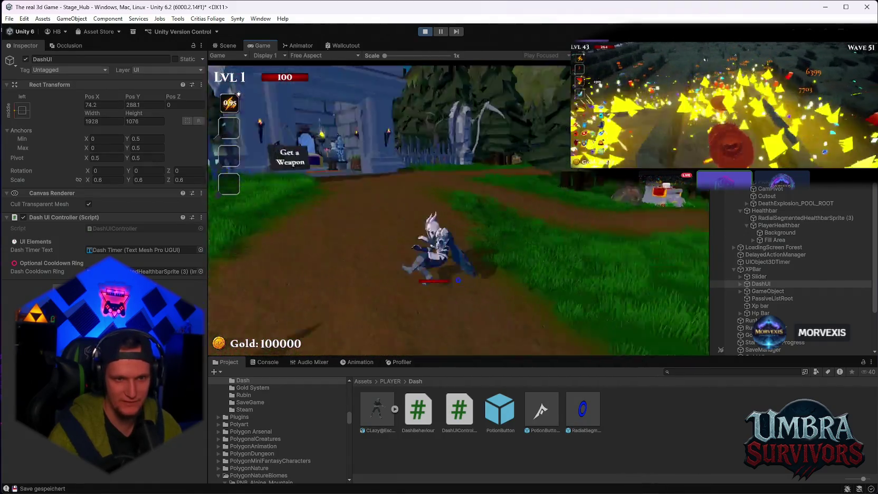
key(space)
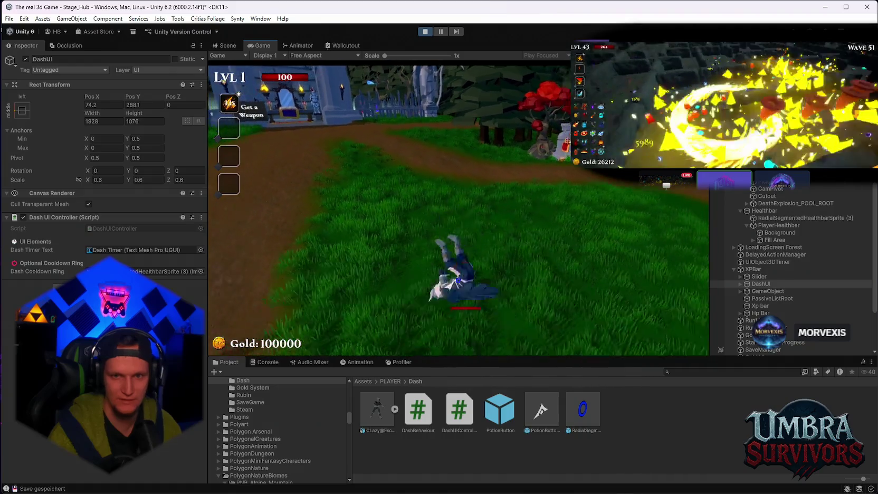
key(w)
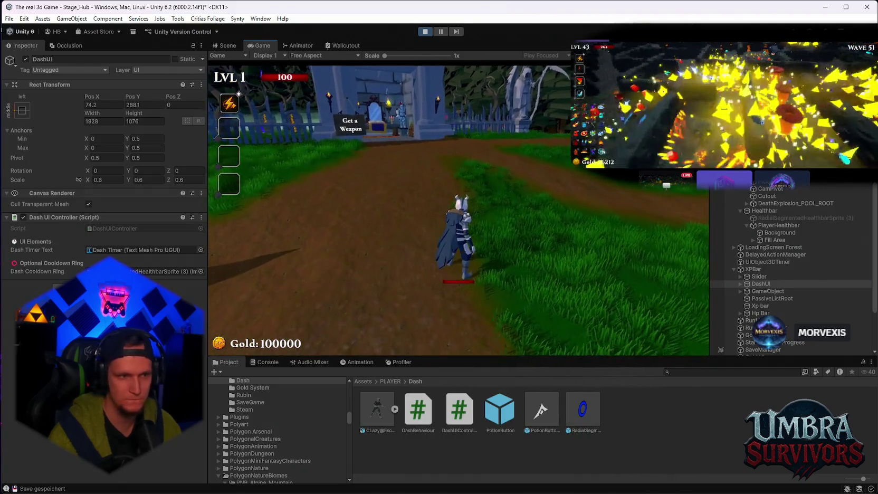
key(s)
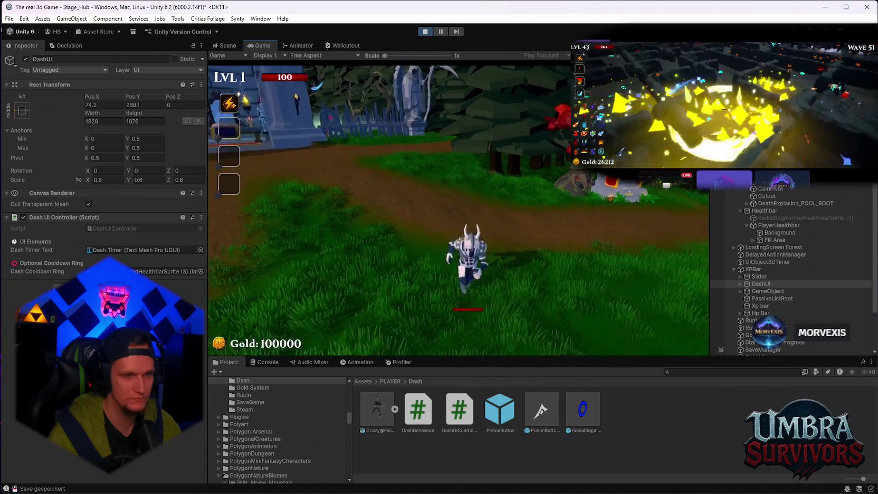
key(space)
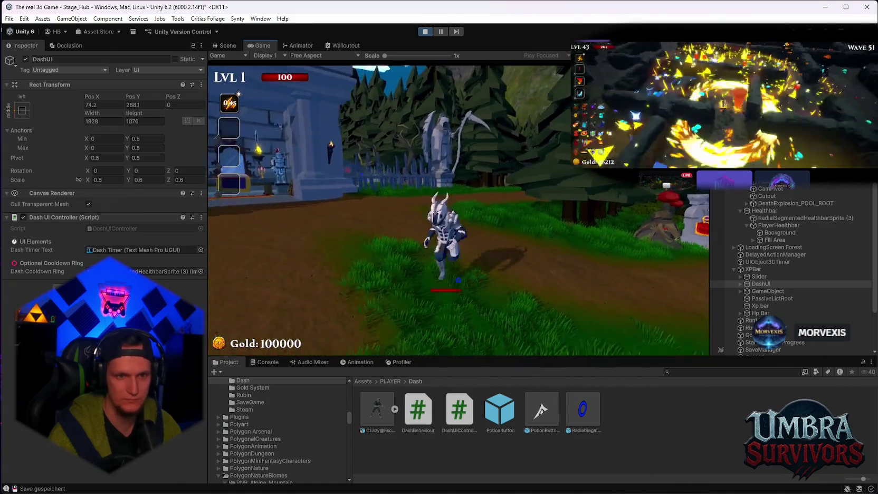
key(w)
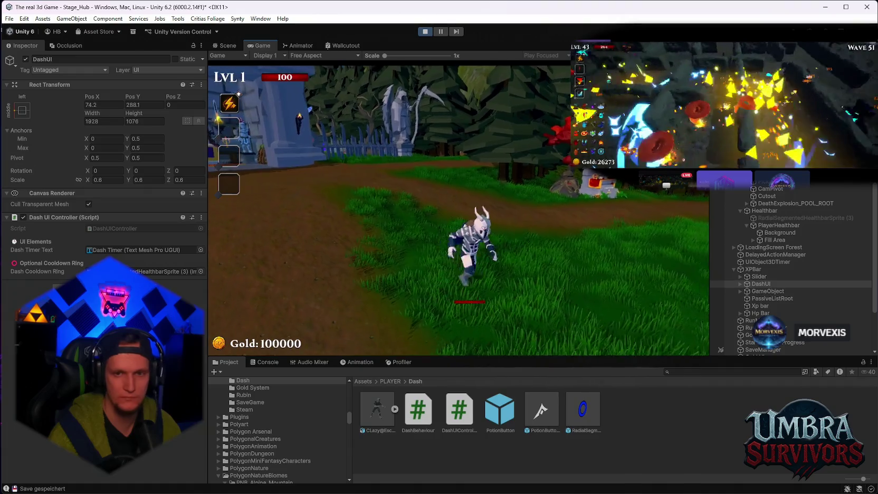
key(Escape)
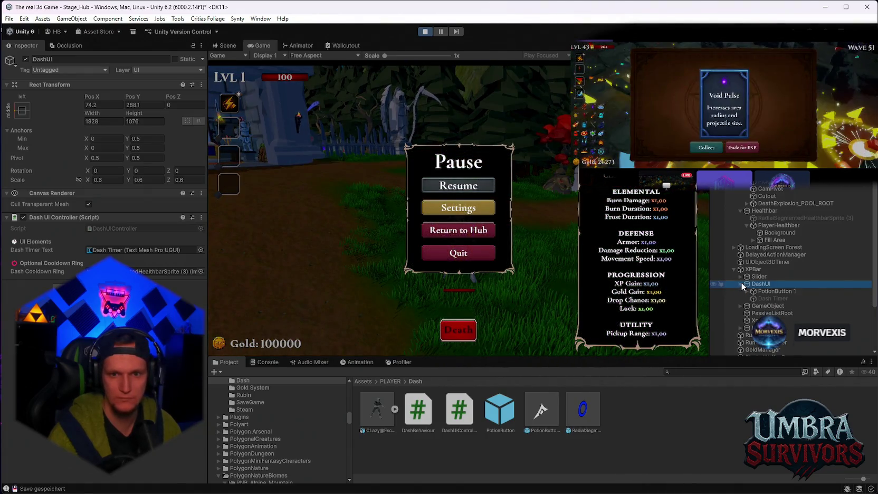
- Resume and dash once, pause again, then inspect PassiveListRoot and the Healthbar canvas
click(741, 284)
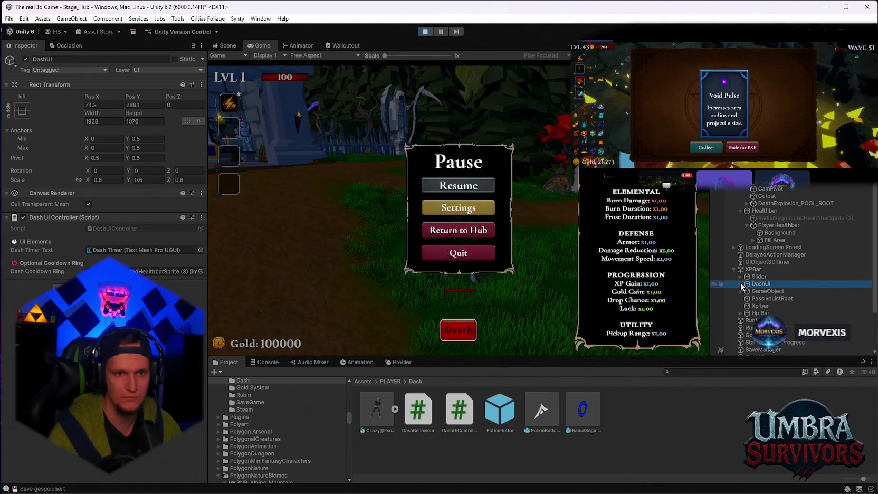
click(466, 186)
key(w)
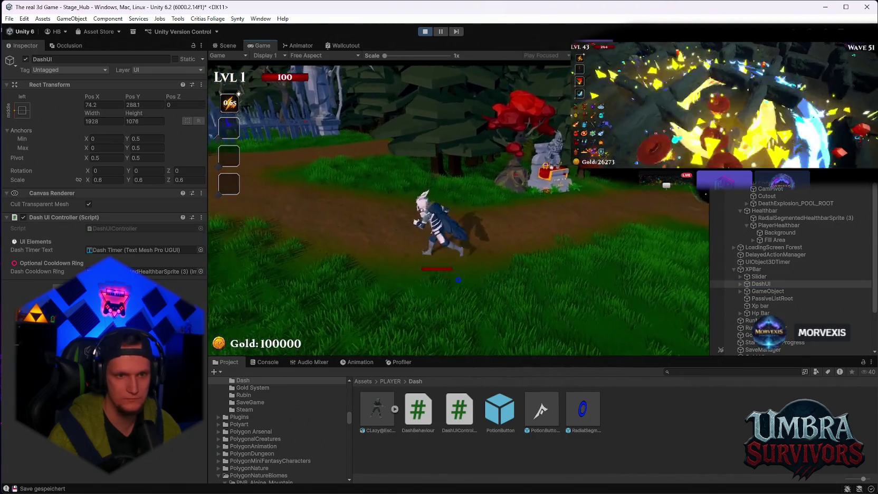
key(Escape)
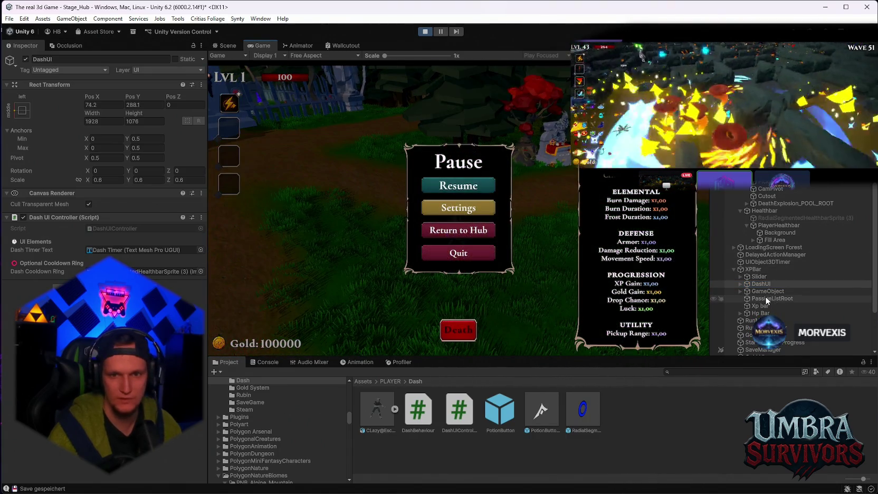
click(764, 299)
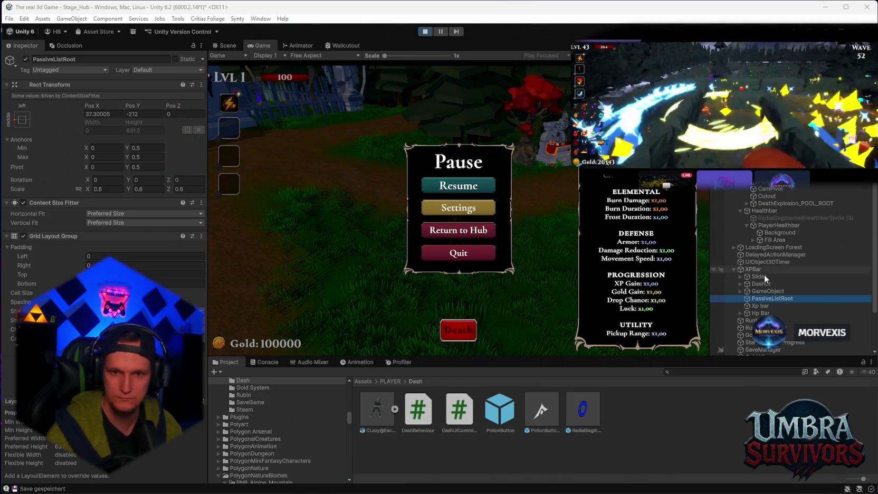
click(769, 212)
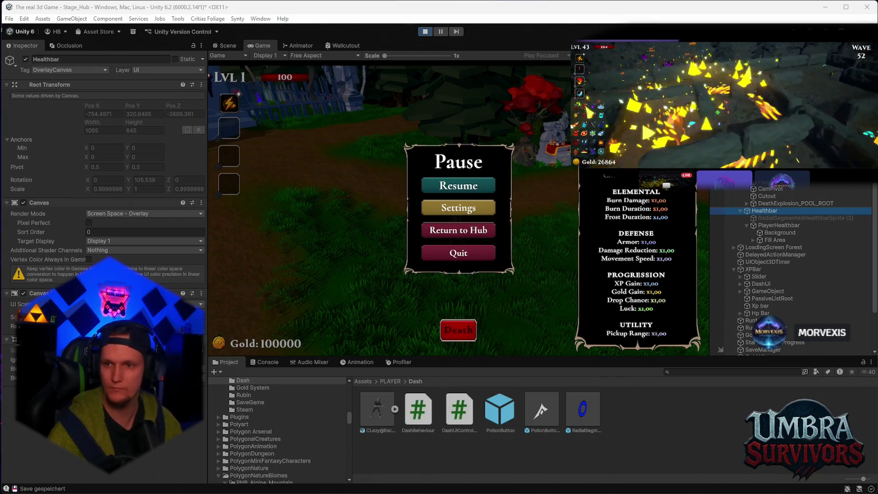
- Stop Play mode so the game view returns to the Stage 1 intro screen
click(426, 31)
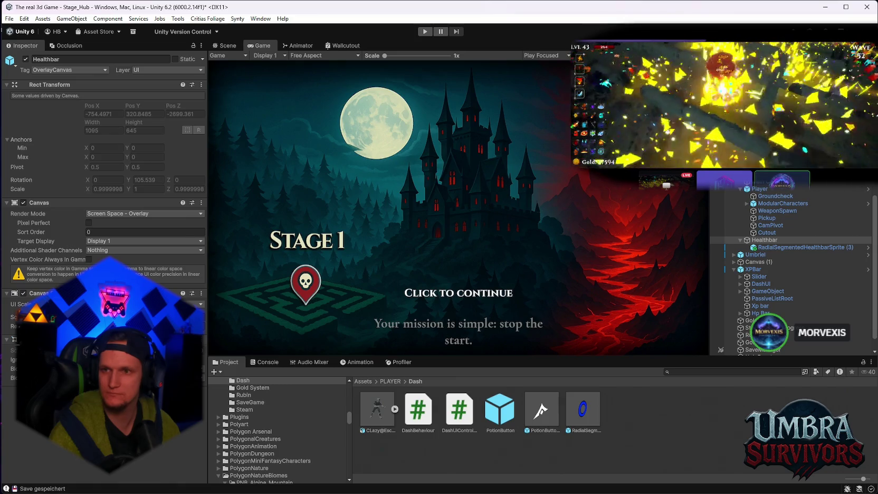
- Select the RadialSegmentedHealthbarSprite prefab and open its Circular Segmented Health Bar script for editing
click(577, 420)
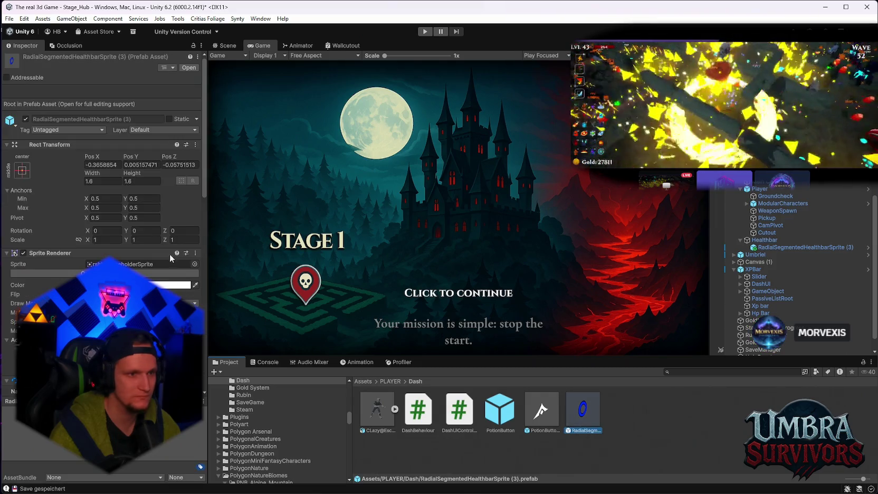
scroll(105, 185, down, 5)
scroll(106, 185, down, 6)
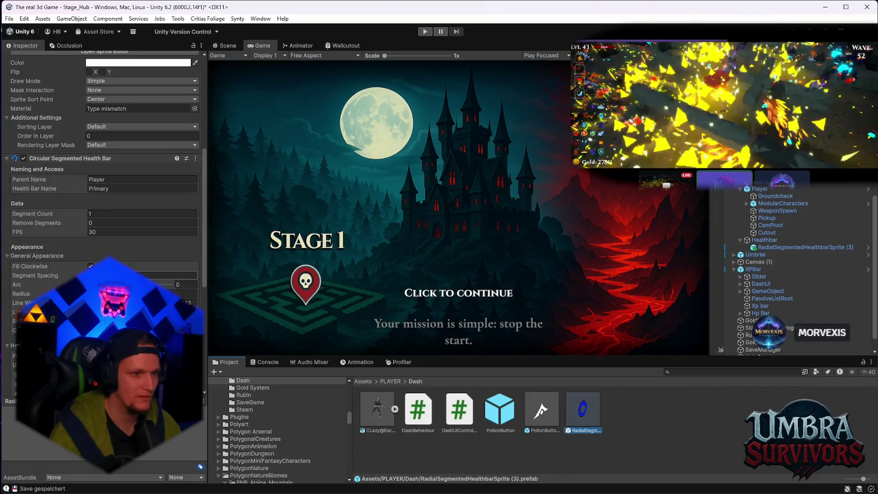
scroll(153, 268, up, 3)
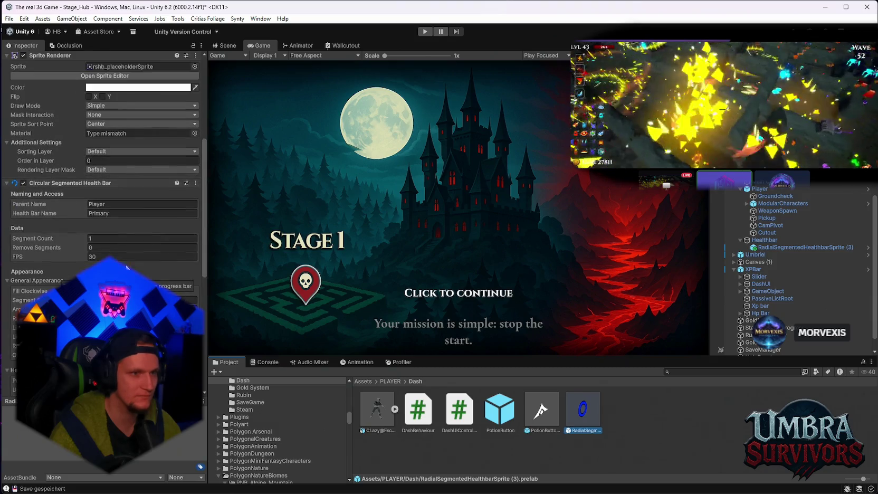
click(196, 182)
click(221, 296)
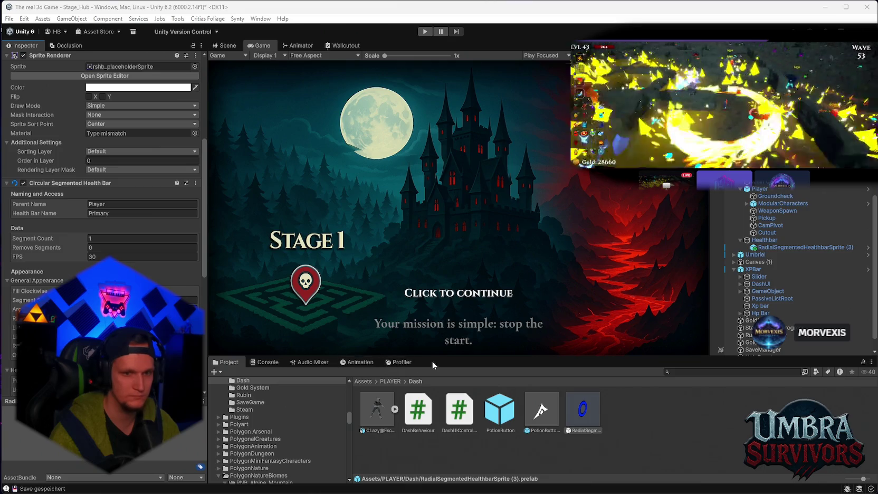
- Raise the Project window splitter for more file space and switch the main view to Scene
drag(432, 357, 432, 321)
scroll(269, 429, down, 10)
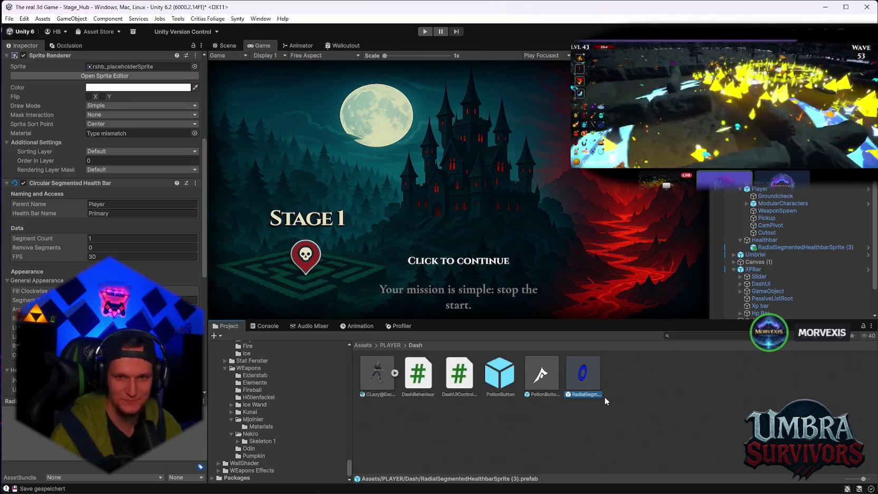
click(227, 45)
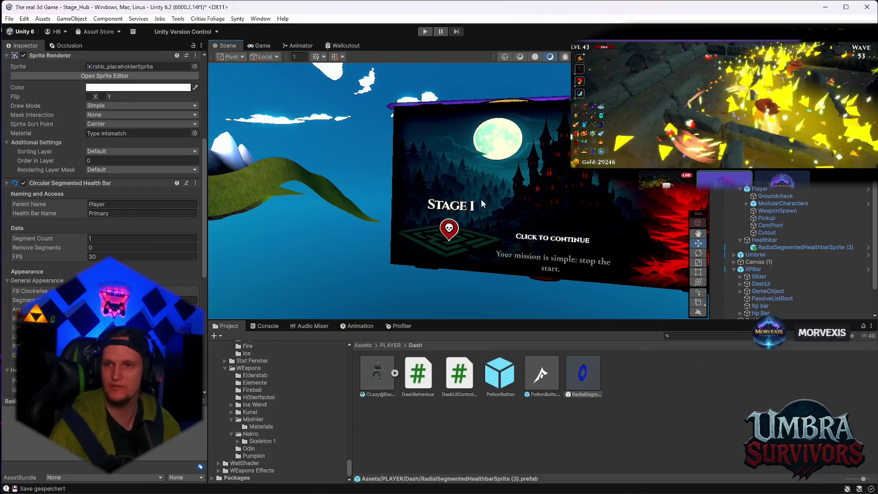
- Create an empty C# script named RingUI in the Dash folder
right_click(418, 451)
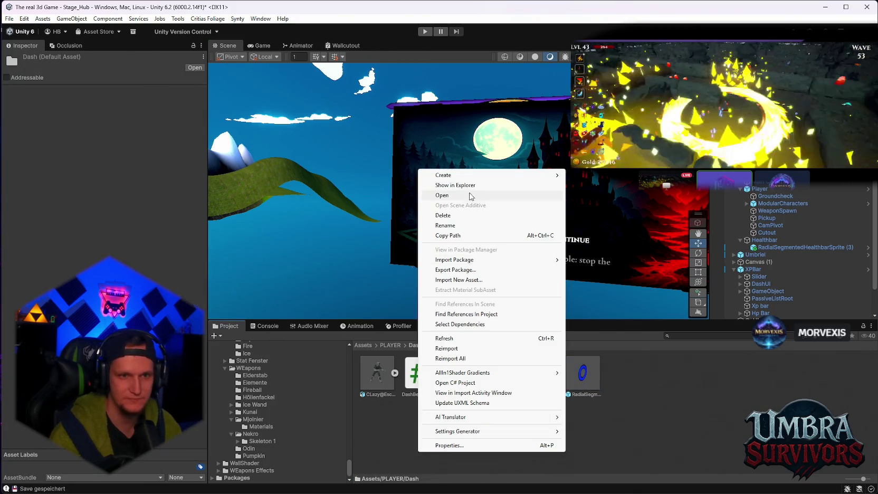
mouse_move(593, 199)
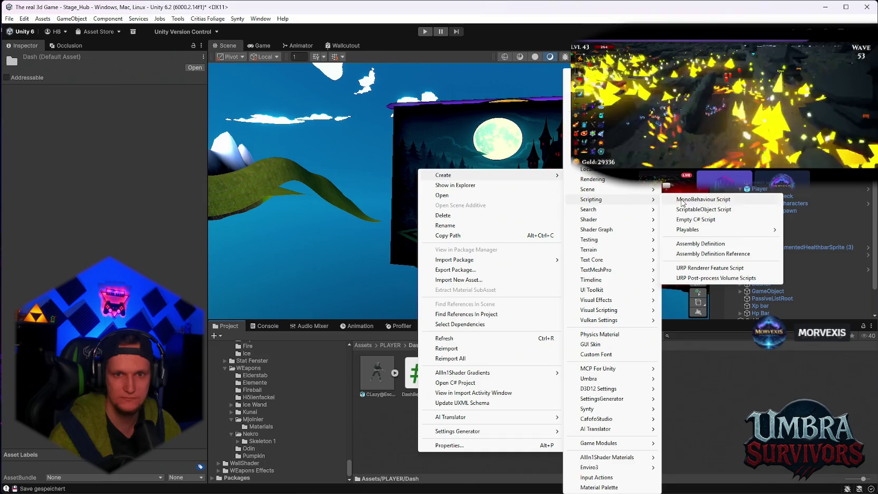
click(694, 219)
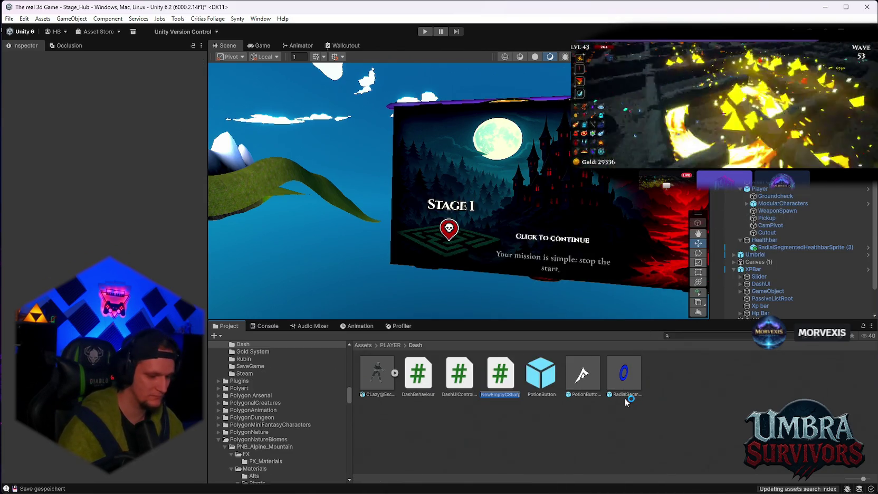
text(2ingUI)
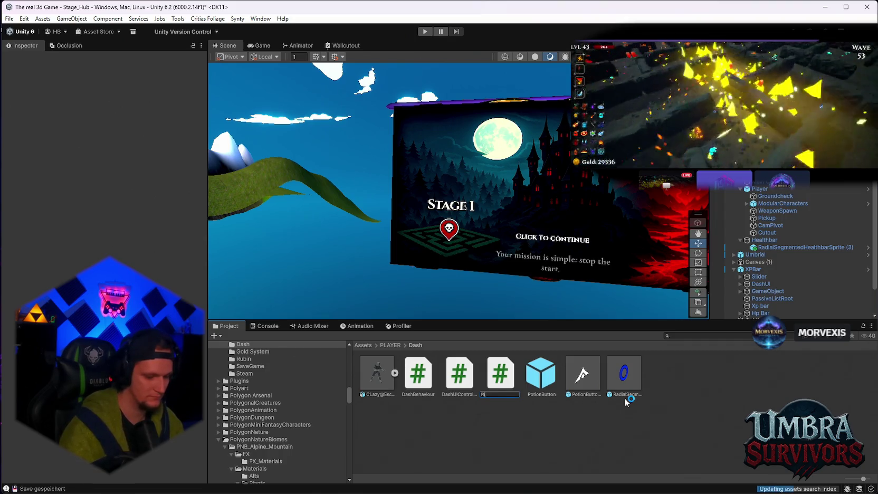
key(Return)
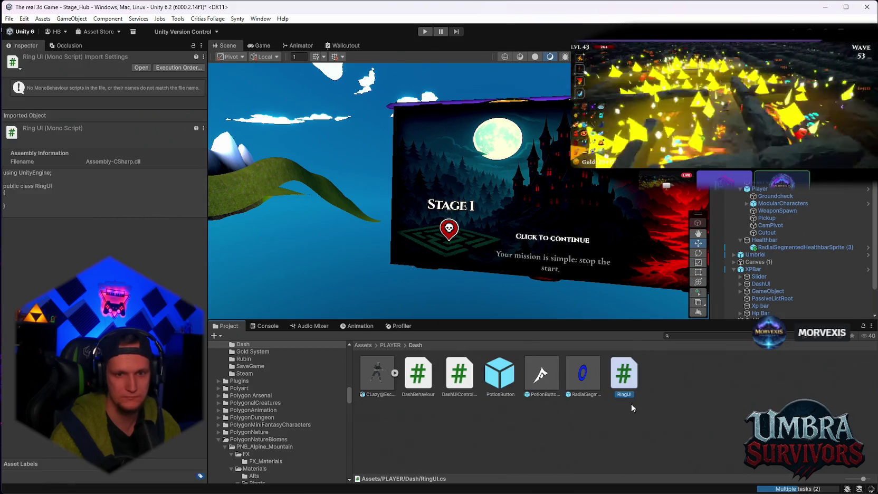
- Open RingUI in the code editor to write the DashUiWorldFollower component
double_click(635, 388)
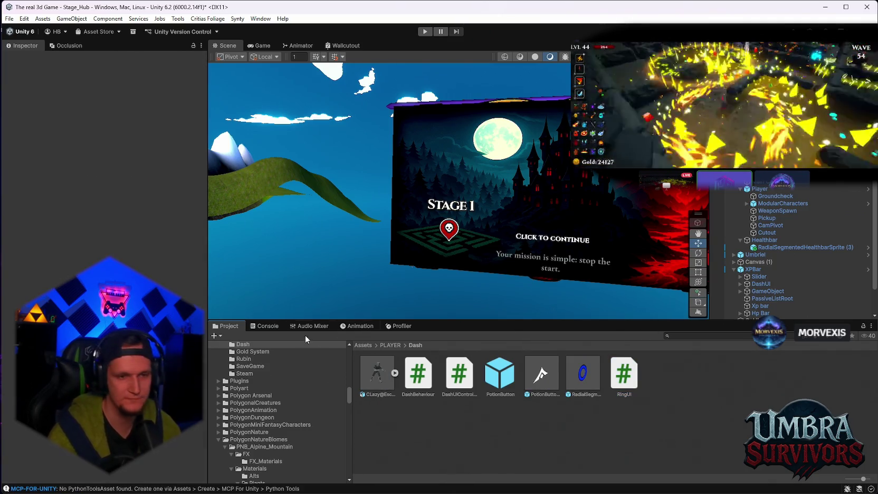
- Clear the Console log and return to the Dash folder in the Project window
click(277, 327)
click(217, 335)
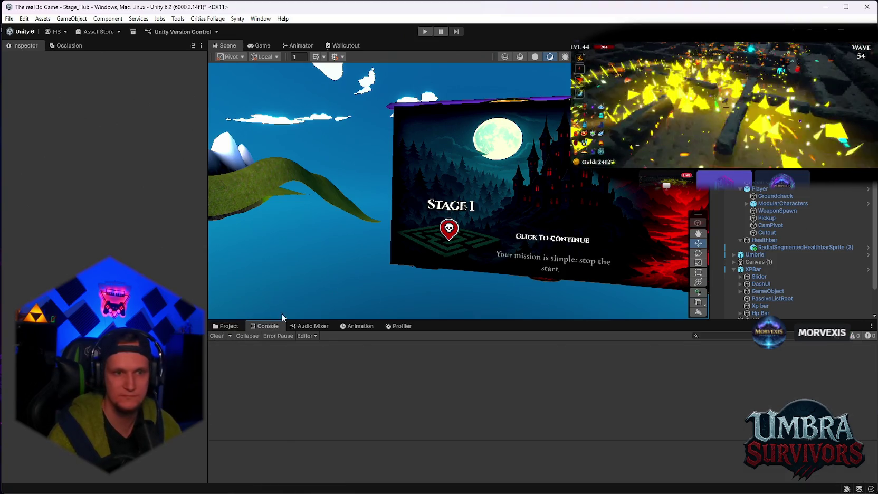
click(227, 326)
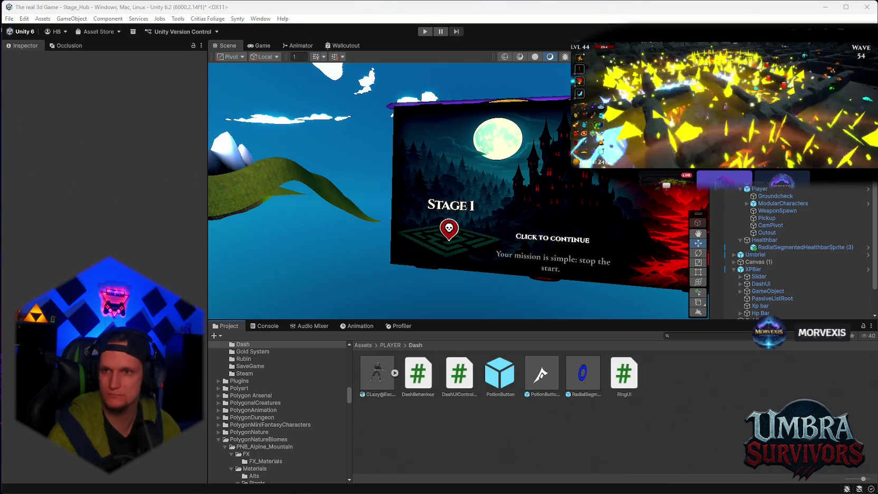
- Delete RadialSegmentedHealthbarSprite (3) from the Hierarchy and inspect the Player's components
click(784, 247)
key(Delete)
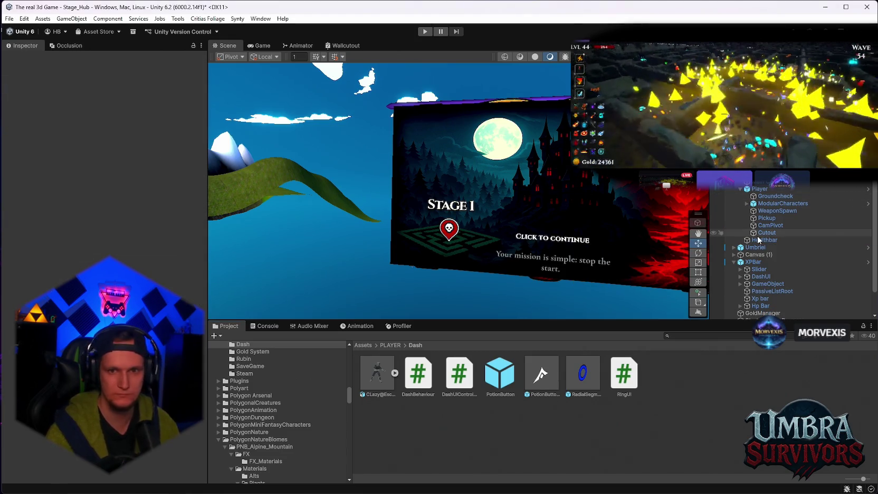
click(761, 205)
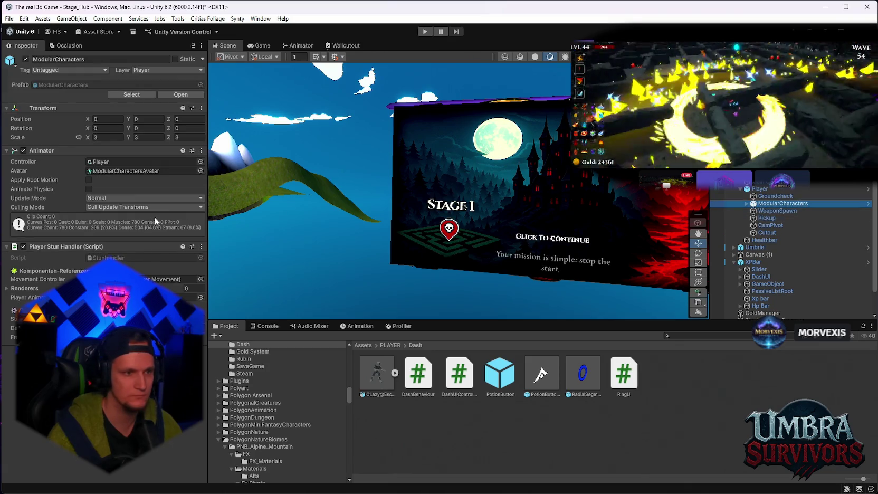
click(760, 189)
scroll(165, 266, down, 5)
scroll(165, 260, down, 3)
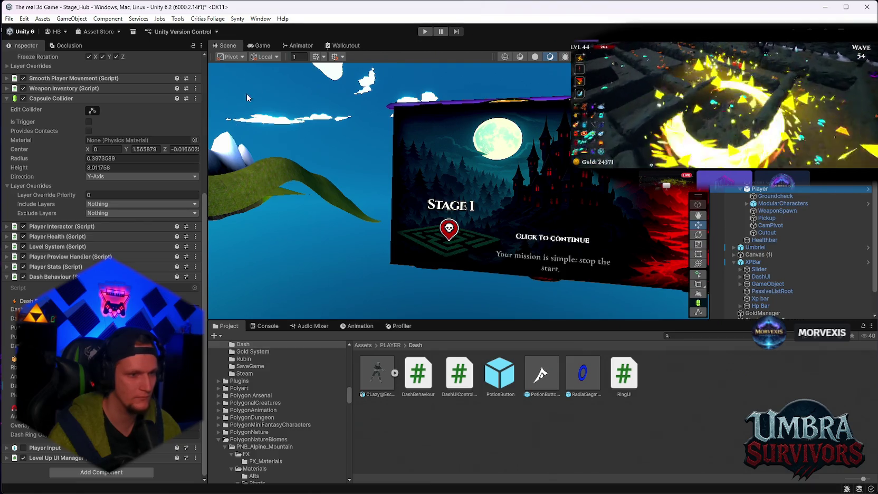
- Play-test running forward with W, pause the game, then exit Play mode
click(425, 31)
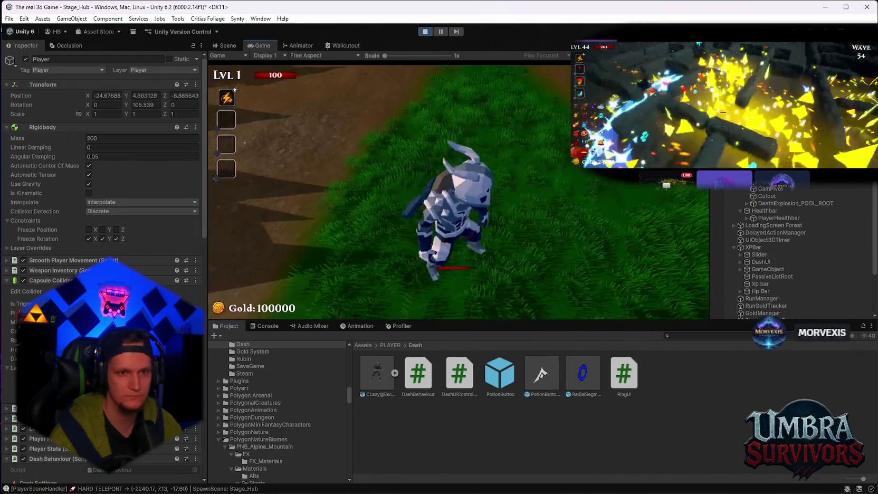
key(w)
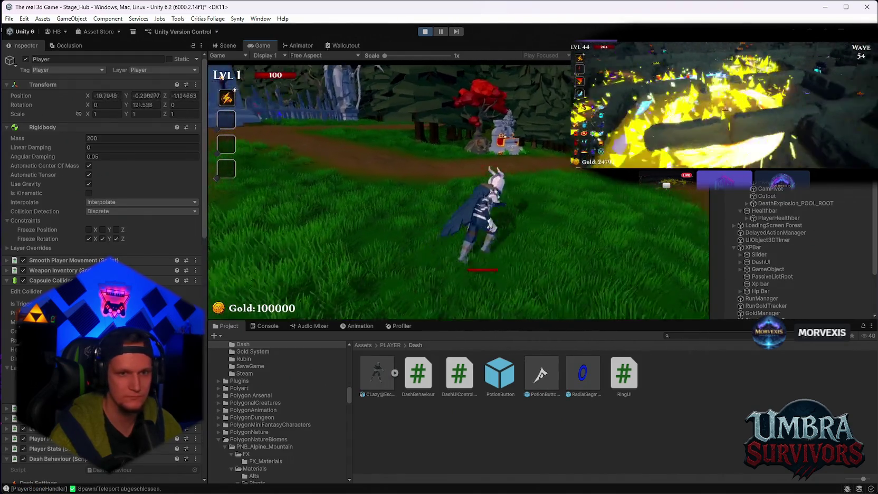
key(Escape)
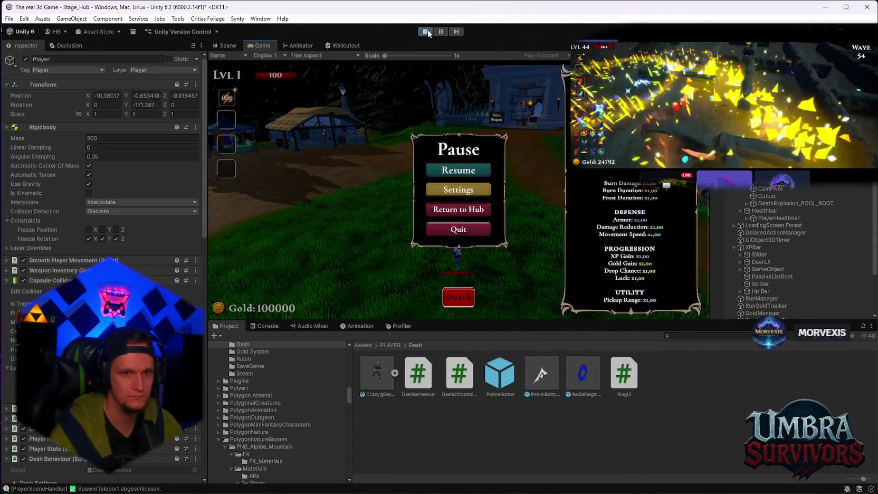
click(427, 31)
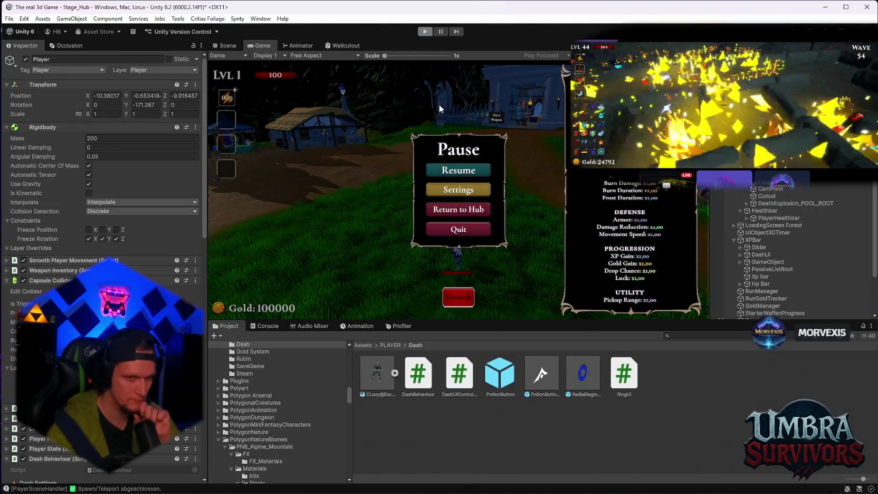
click(456, 231)
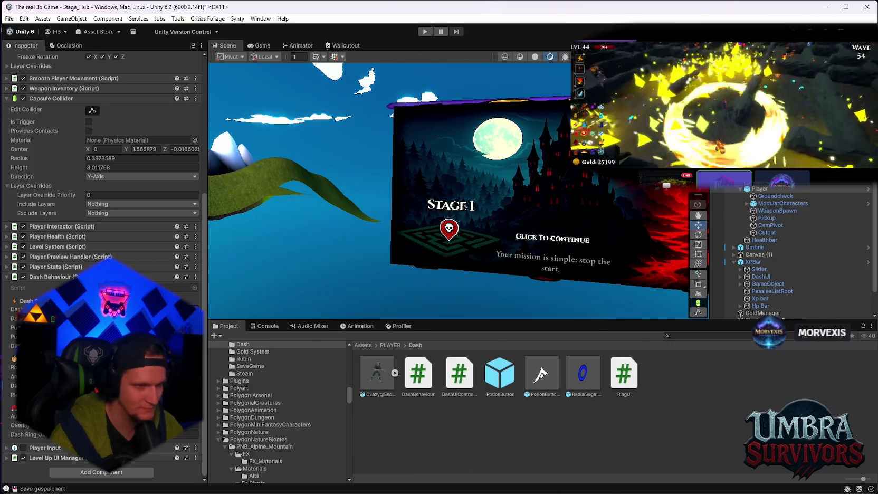
- Drag the RingUI script onto the Player as a Dash UI World Follower, then enter Play mode
scroll(100, 158, up, 1)
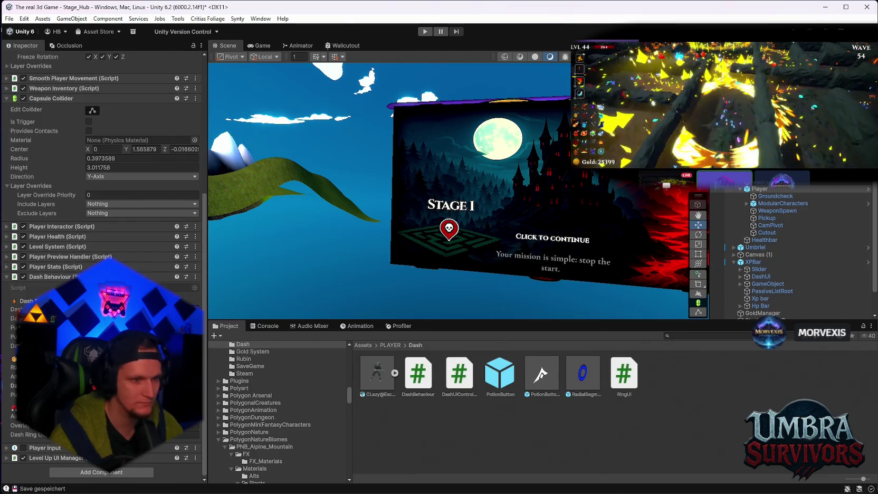
scroll(26, 294, down, 1)
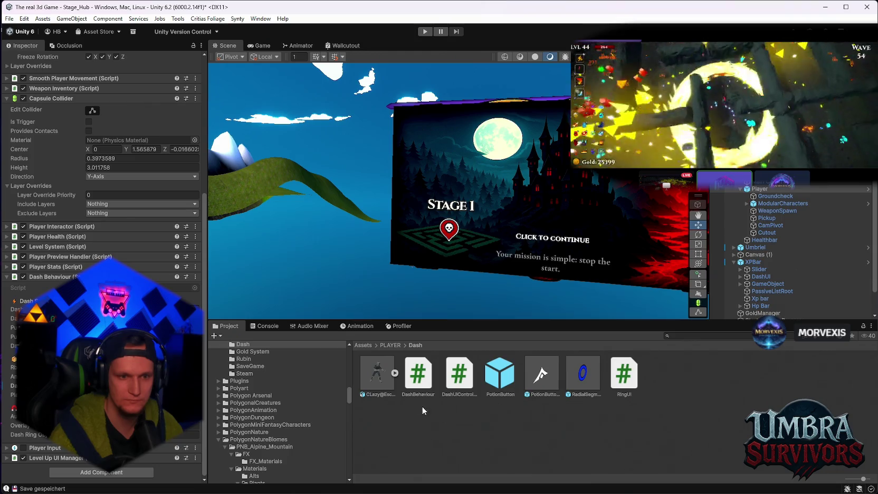
mouse_move(637, 381)
mouse_down()
mouse_move(164, 459)
mouse_move(53, 455)
mouse_up()
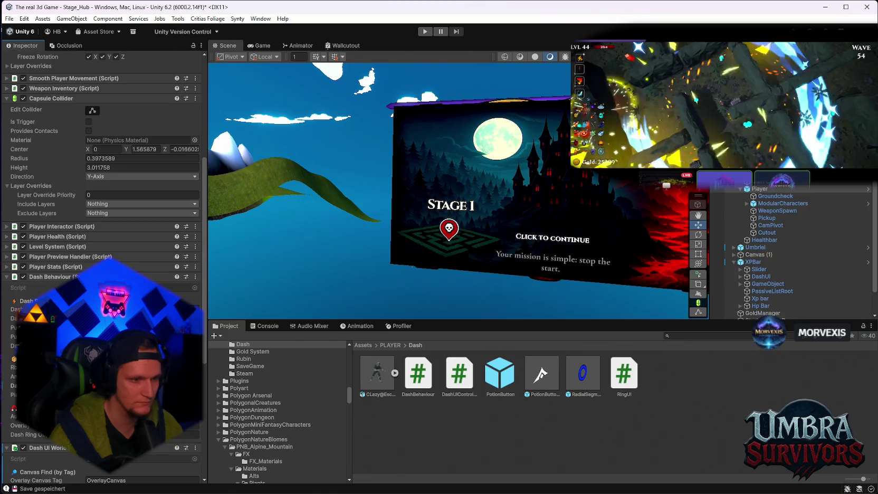
scroll(100, 264, down, 6)
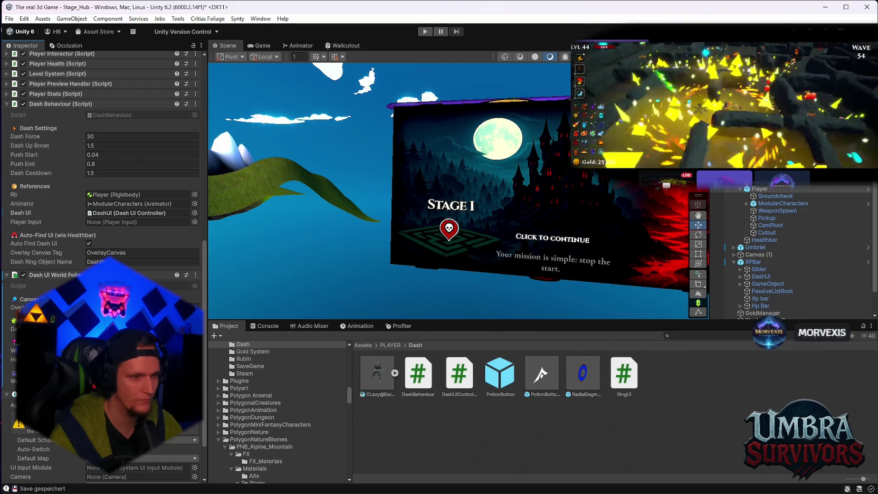
click(424, 31)
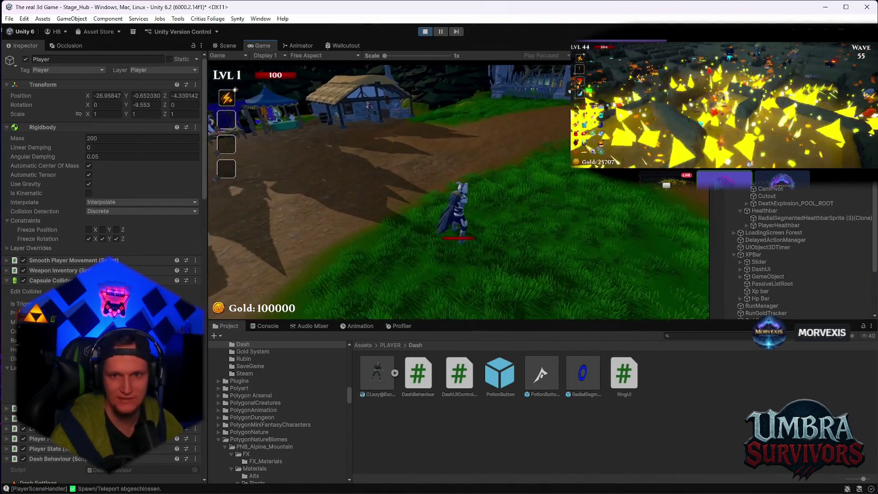
- Pause and inspect the spawned RadialSegmentedHealthbarSprite clone in the Scene view
key(Escape)
click(771, 218)
click(512, 237)
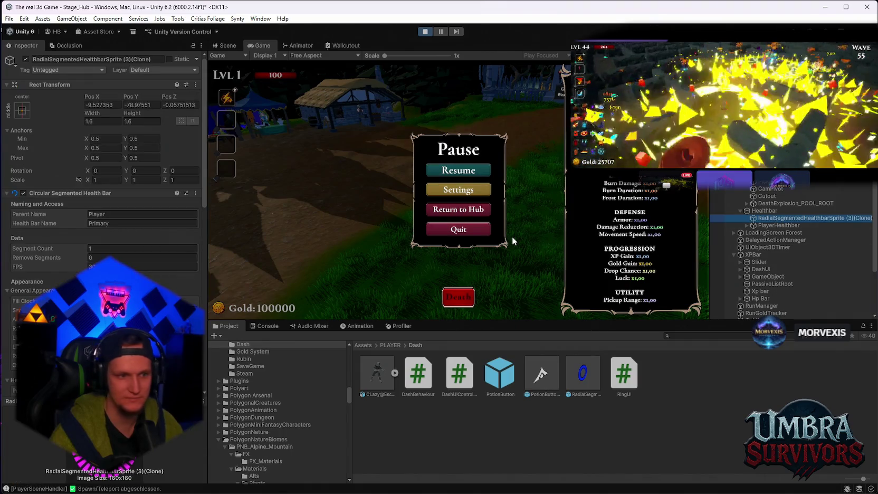
click(232, 48)
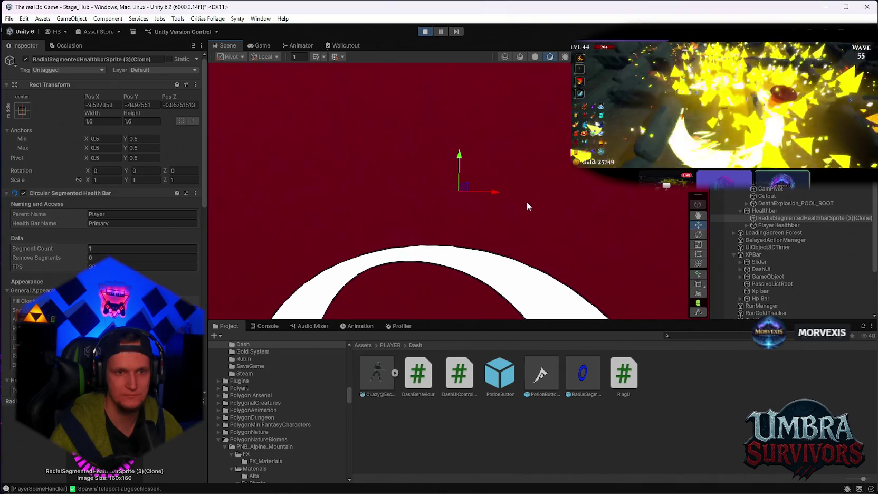
click(259, 46)
- Resume, run toward the gate and dash, then end play mode
click(470, 170)
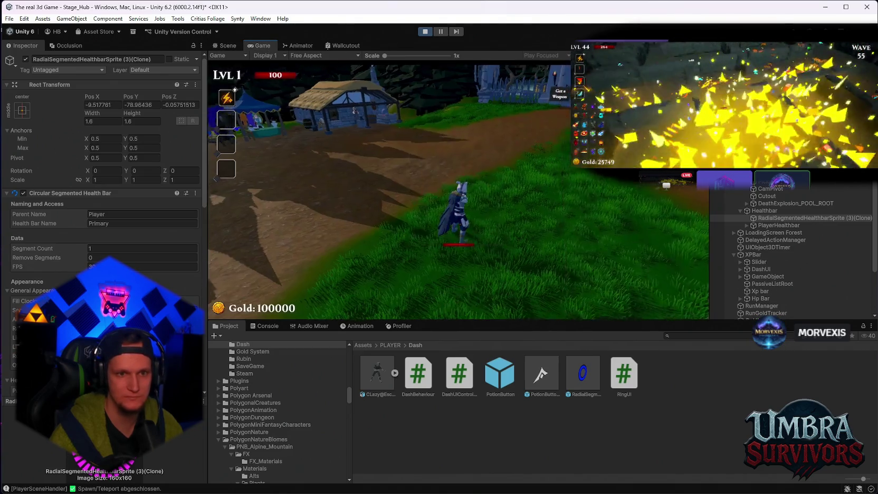
key(w)
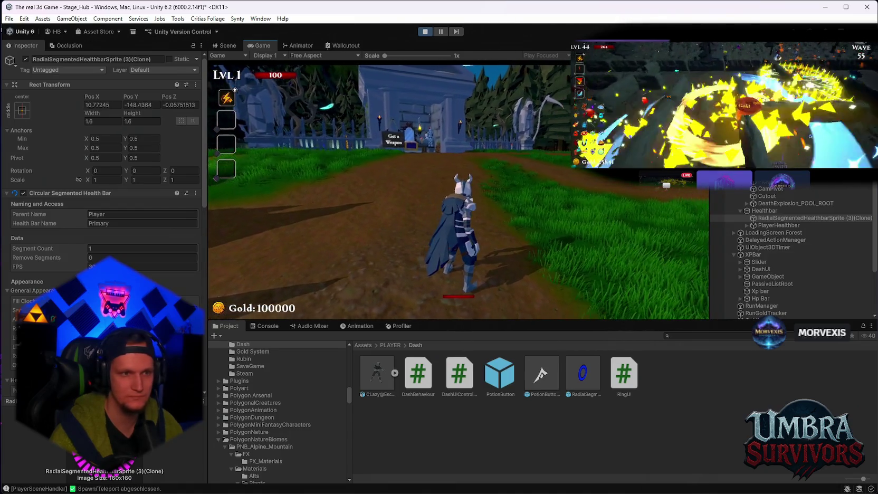
key(space)
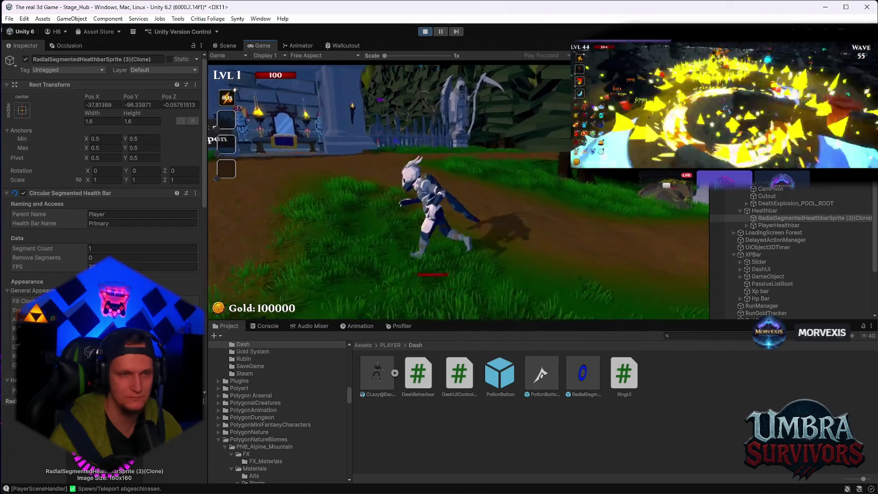
key(Escape)
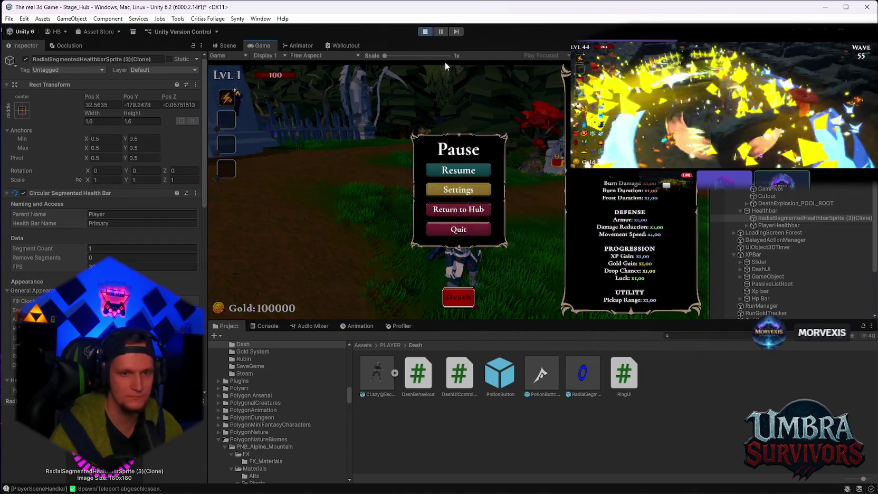
click(447, 72)
key(Escape)
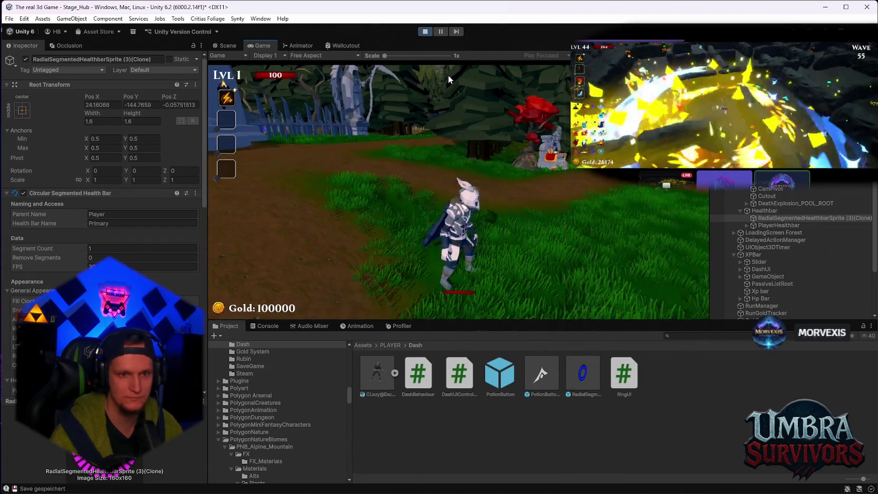
click(425, 33)
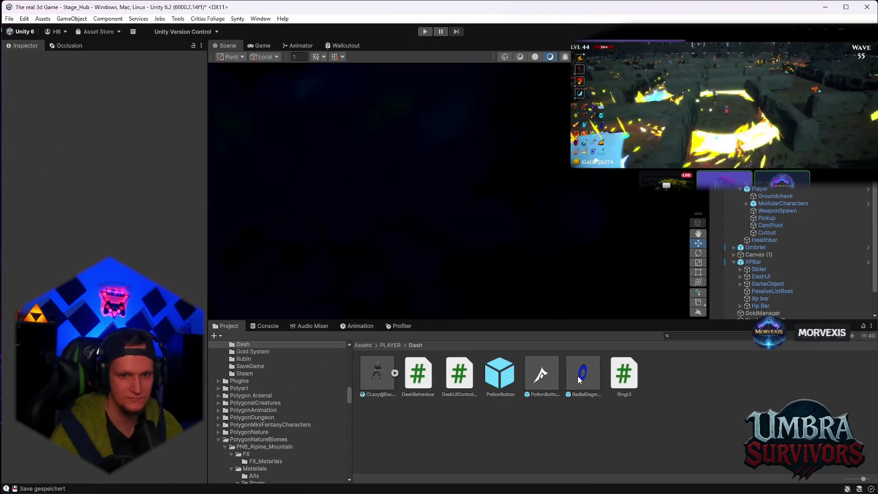
- Open the ring prefab's actions, then review the Player's dash components in the Inspector
right_click(580, 379)
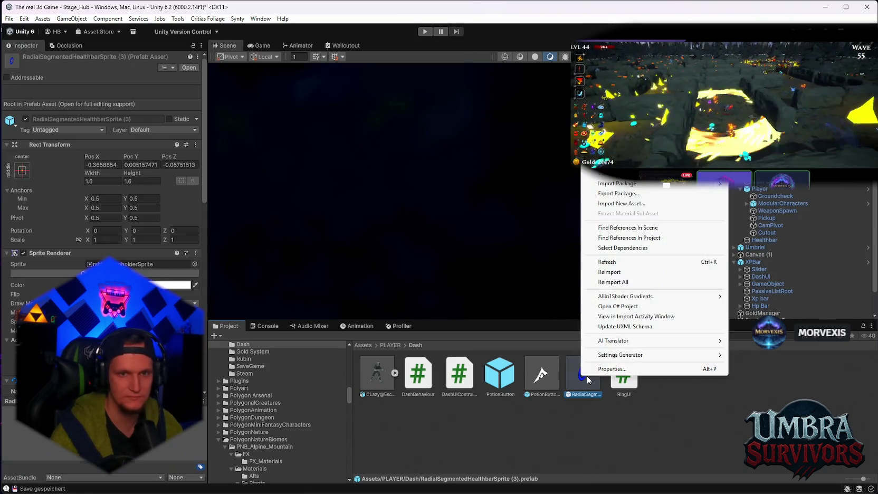
click(206, 189)
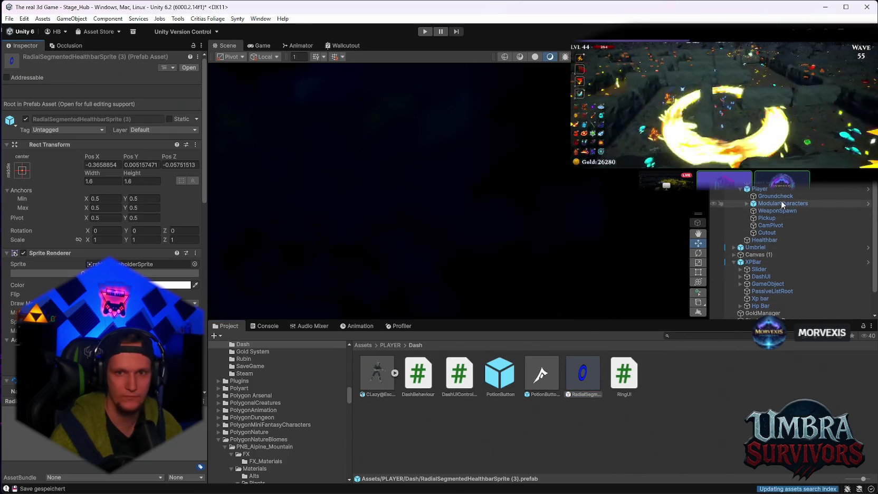
click(761, 189)
scroll(151, 279, down, 5)
scroll(150, 280, down, 3)
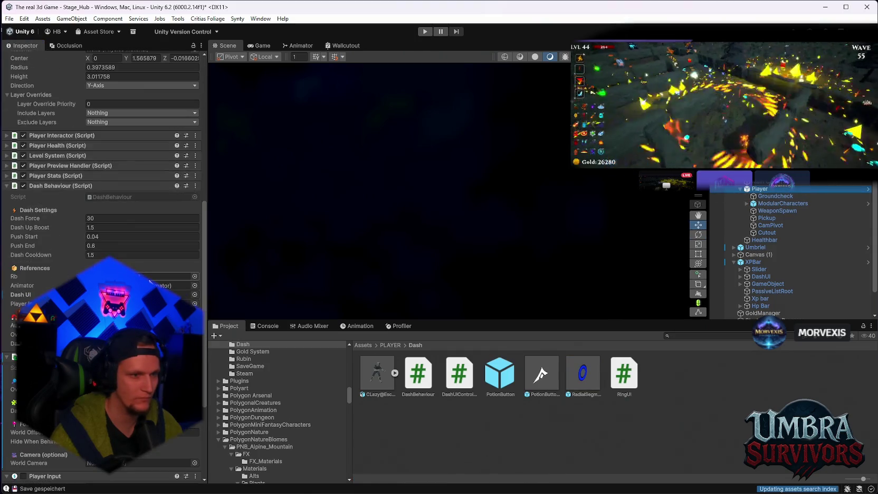
scroll(151, 279, down, 6)
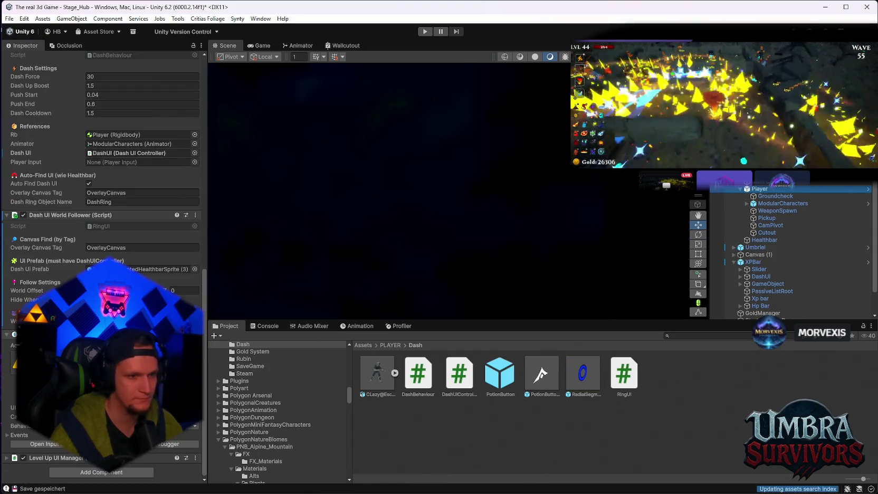
- Rename the radial segmented healthbar prefab to DashRing
right_click(572, 370)
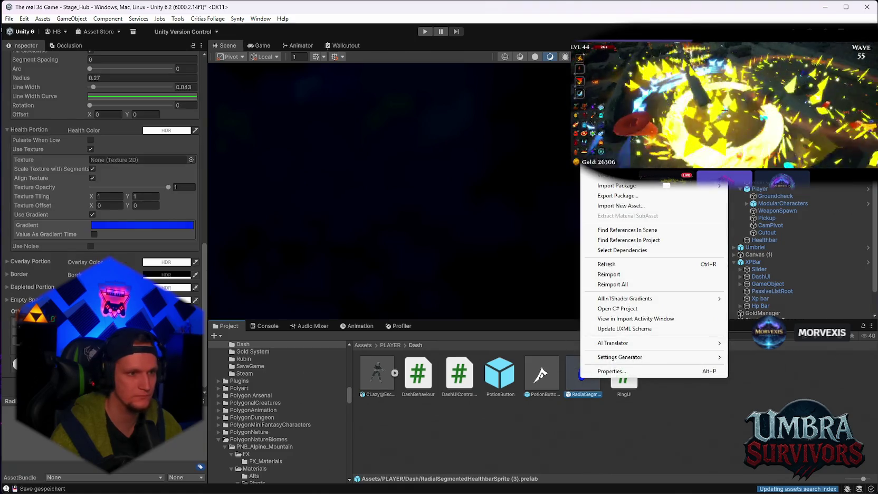
click(612, 138)
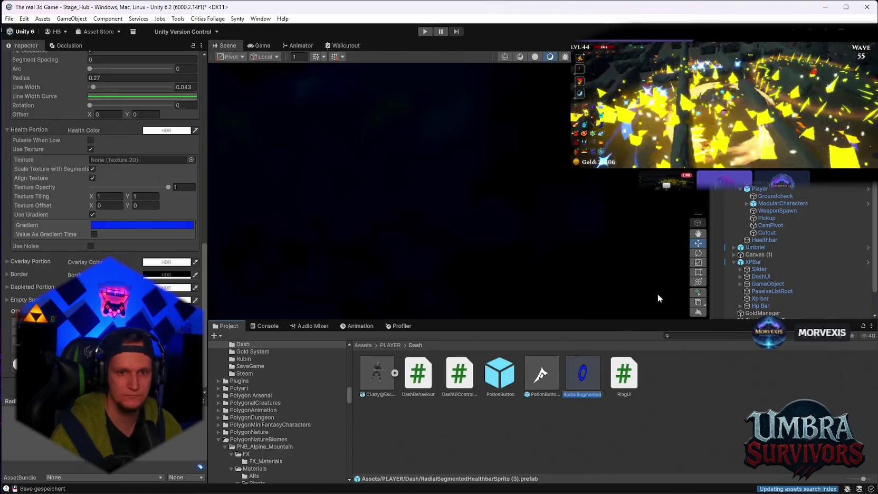
text(DashRing)
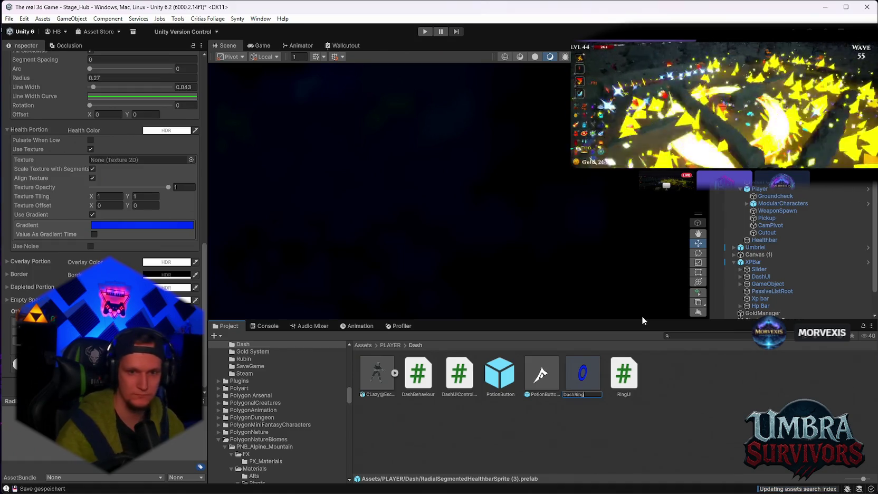
key(Return)
- Select the Player and pause the run showing the blue DashRing around the character
click(758, 191)
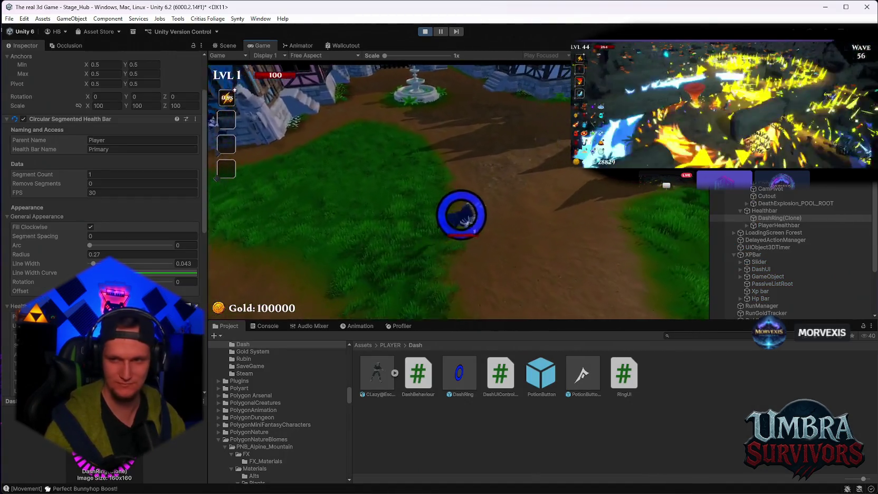
key(Escape)
- Exit Play mode to return to the scene
click(425, 31)
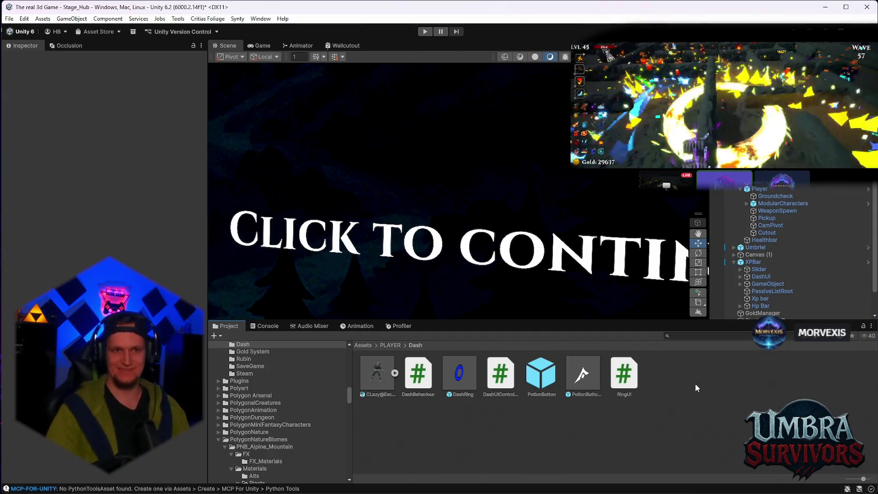
- Play-test running and dashing twice to check the ring, then pause and select XPBar's Slider
click(425, 31)
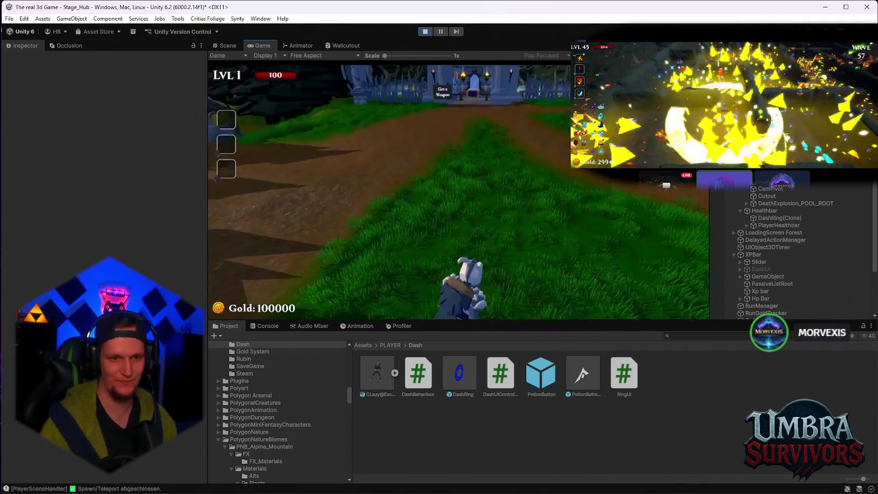
key(w)
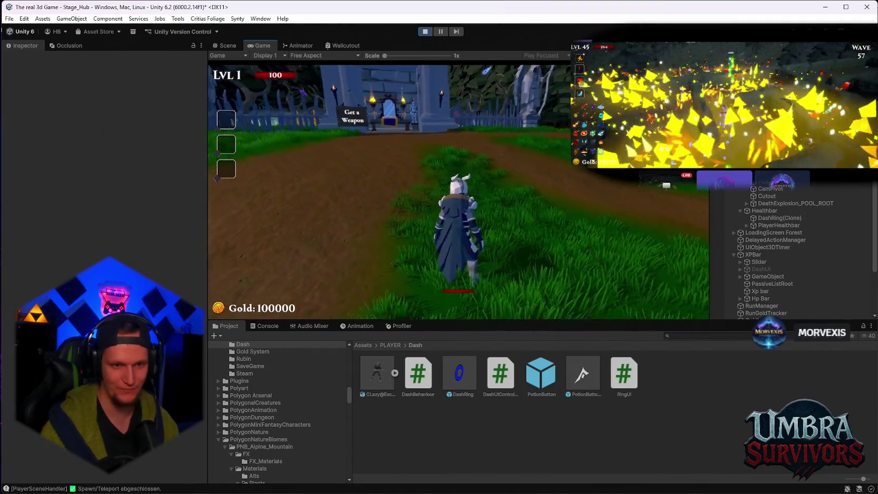
key(space)
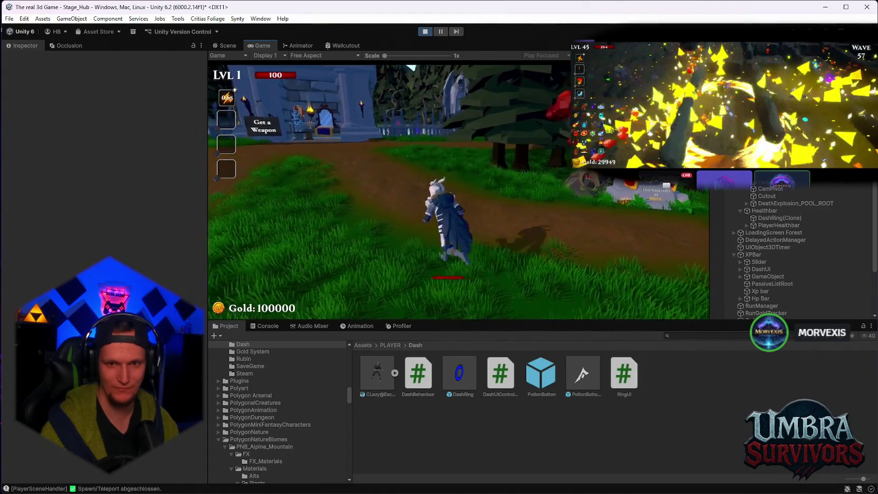
key(Escape)
key(Escape)
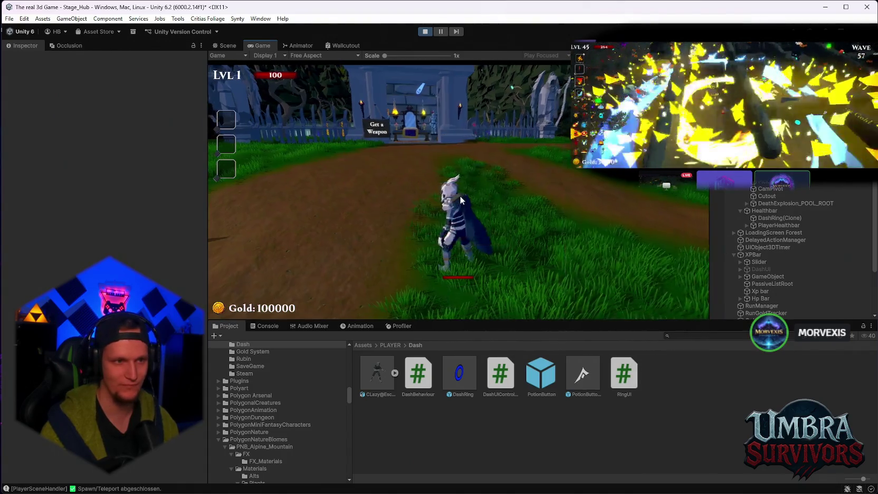
key(space)
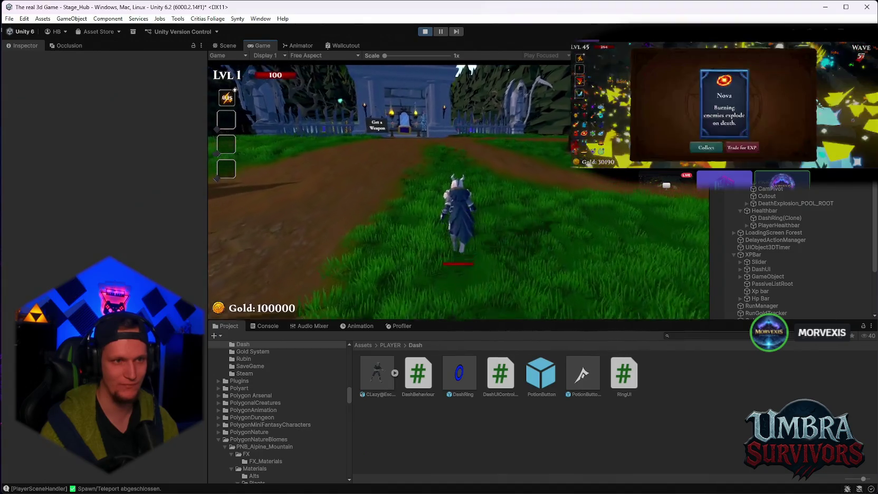
key(Escape)
click(750, 263)
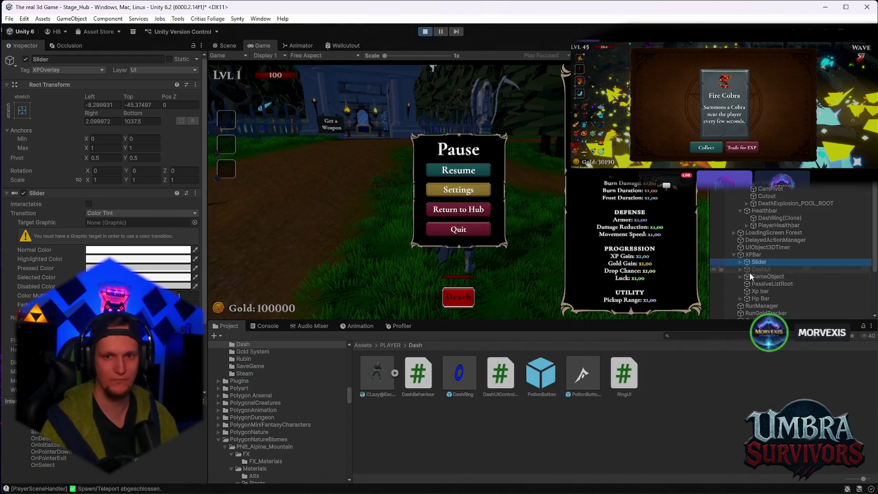
- Stop the run, assign DashRing to DashUI's Dash Radial Ring field, and play again
click(756, 269)
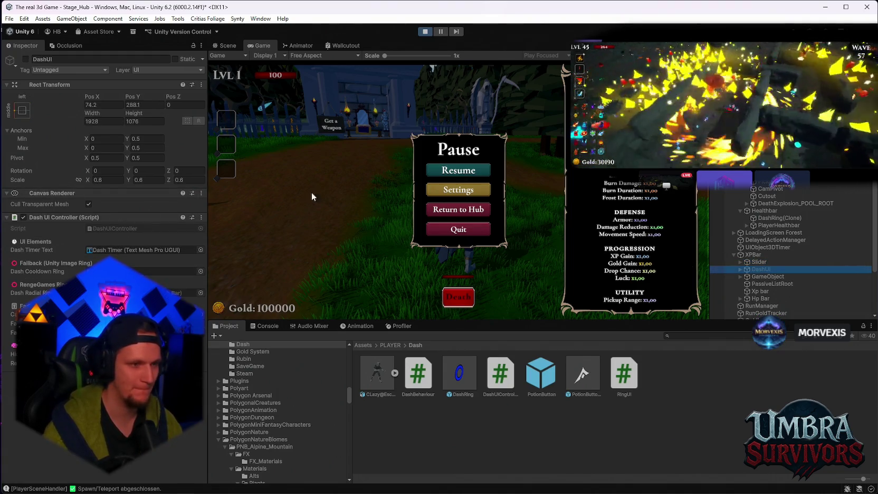
click(425, 32)
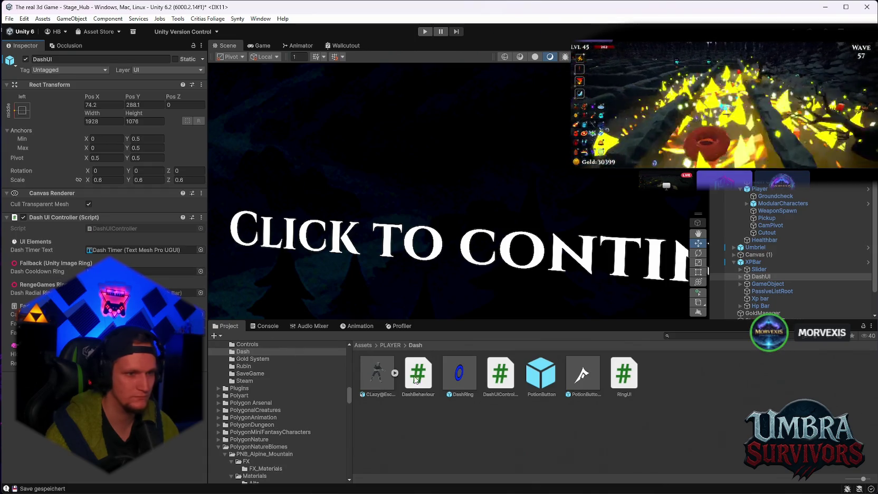
drag(446, 384, 177, 292)
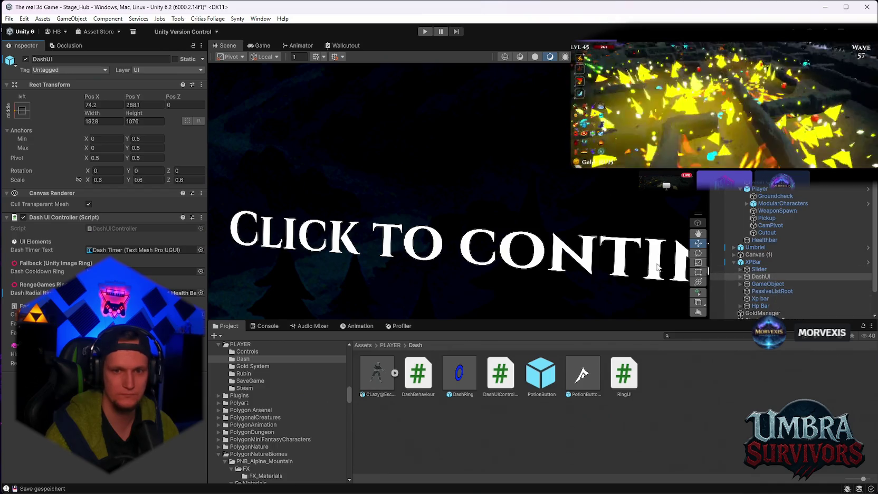
click(424, 32)
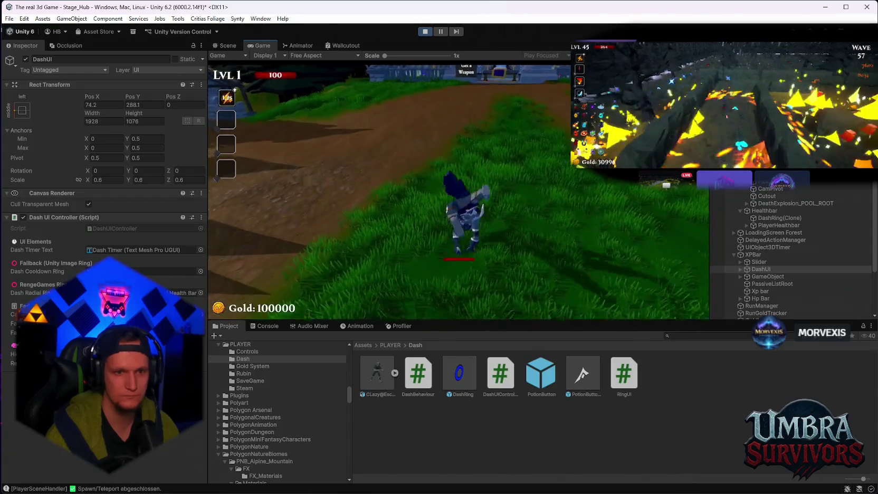
- Pause the game and set the DashRing(Clone) Rect Transform scale to 100
key(Escape)
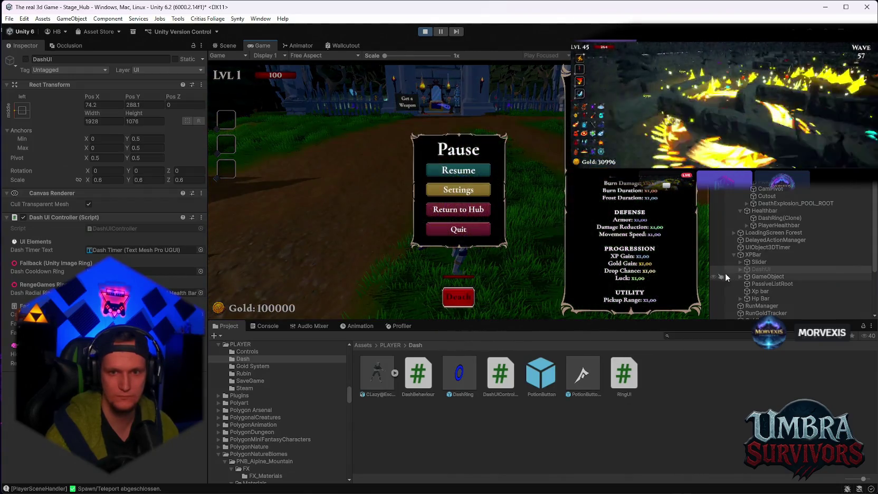
click(741, 270)
click(760, 249)
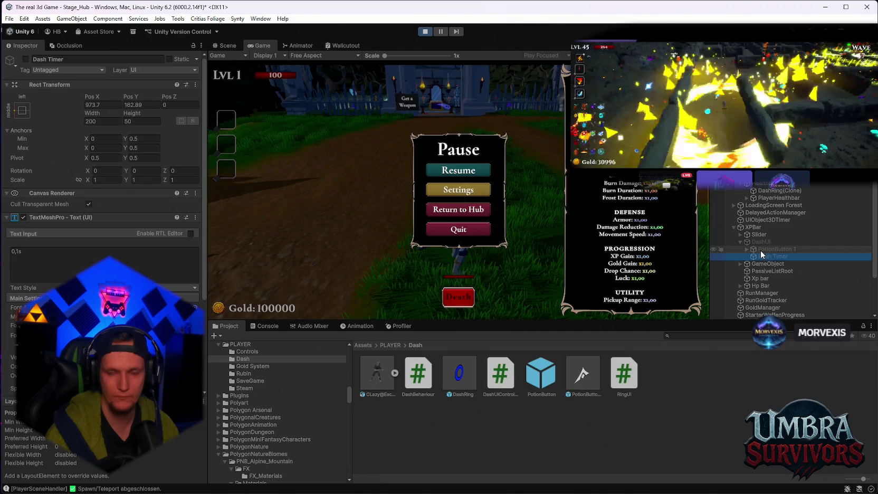
scroll(755, 248, down, 3)
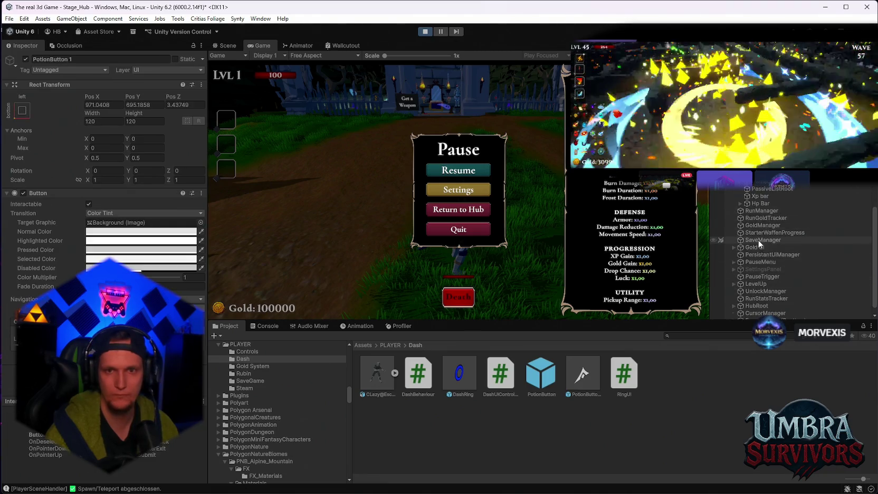
scroll(760, 238, up, 3)
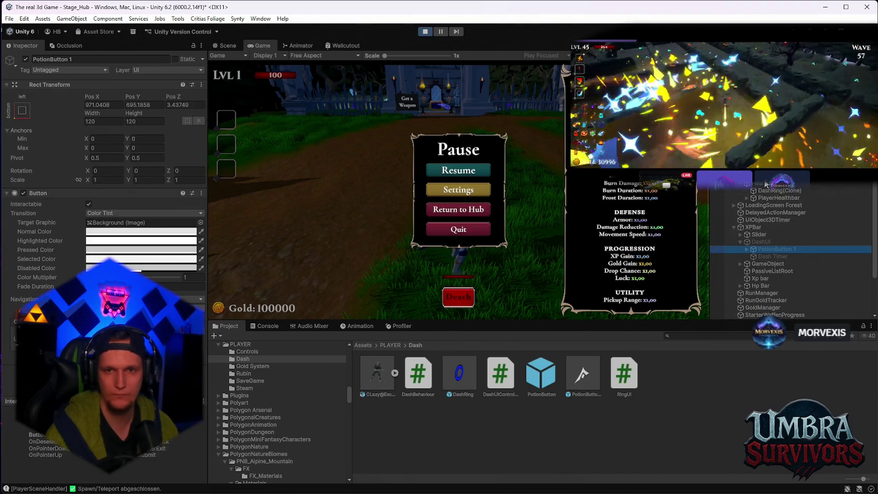
click(765, 186)
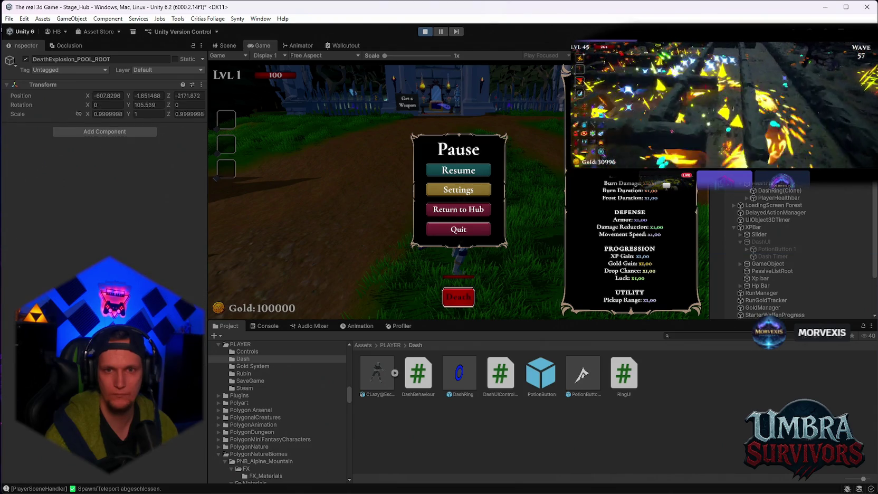
click(765, 191)
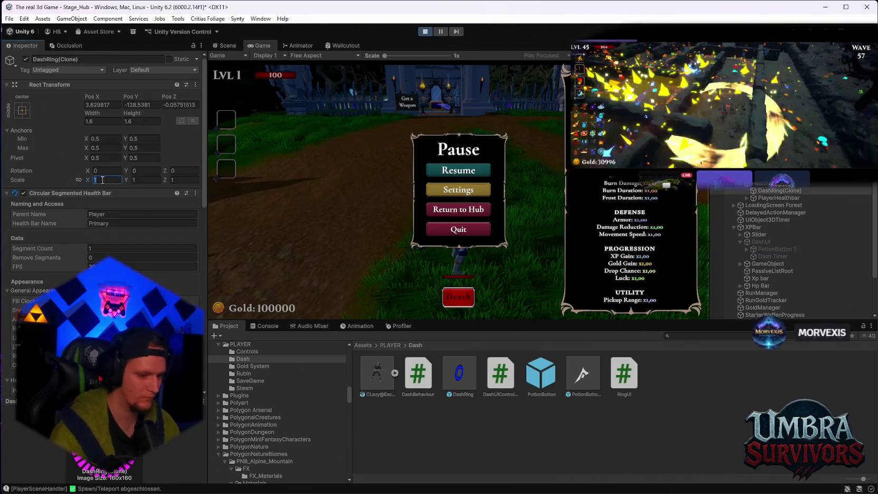
text(00)
key(Return)
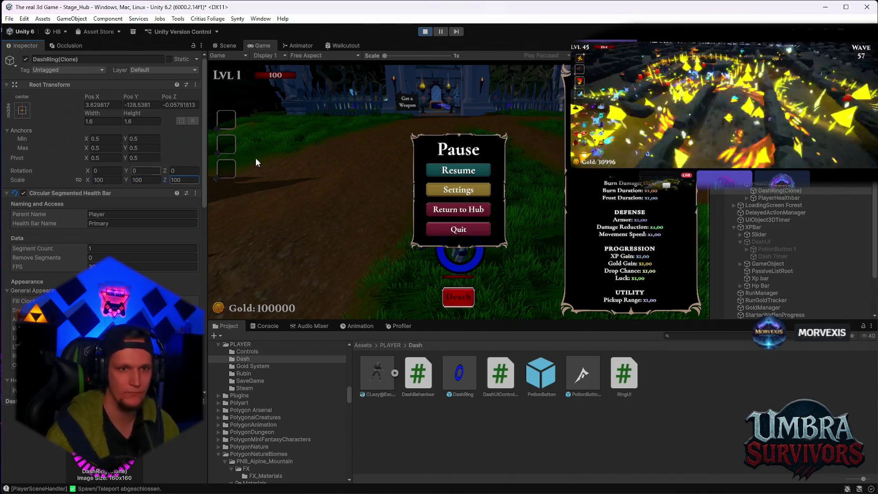
- Resume and run right, left and forward to watch the ring follow, then pause and select DashUI
click(460, 170)
key(d)
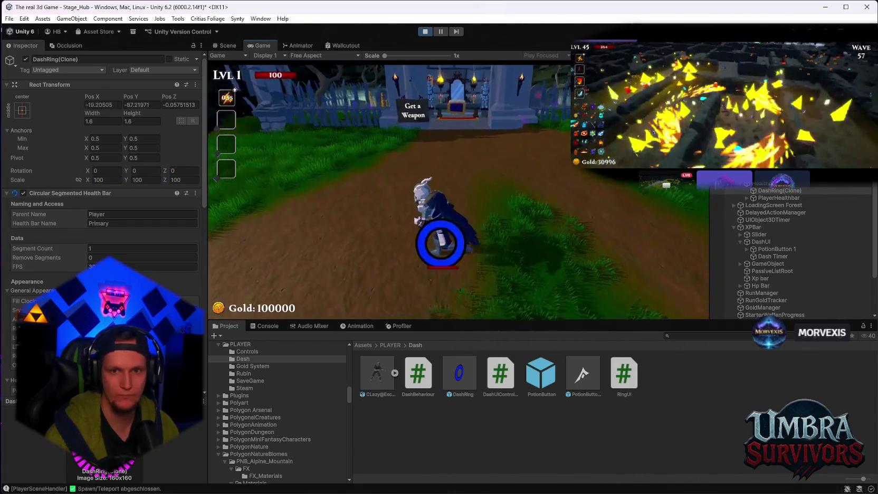
key(a)
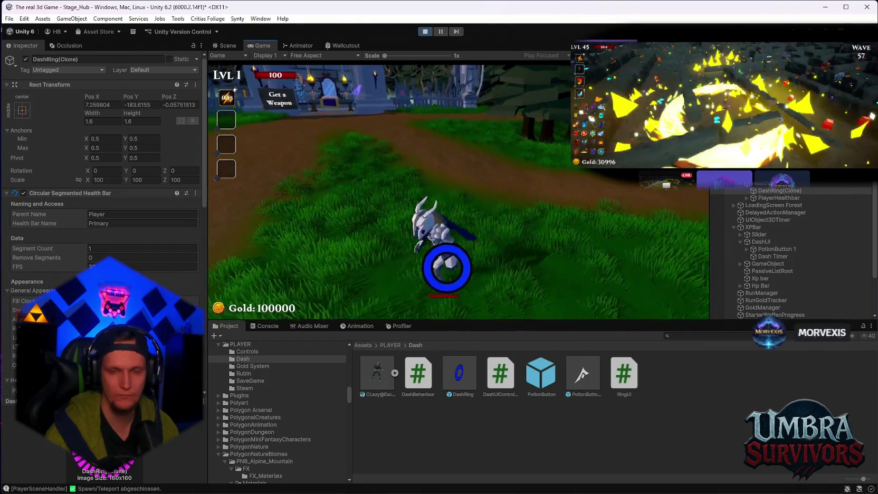
key(w)
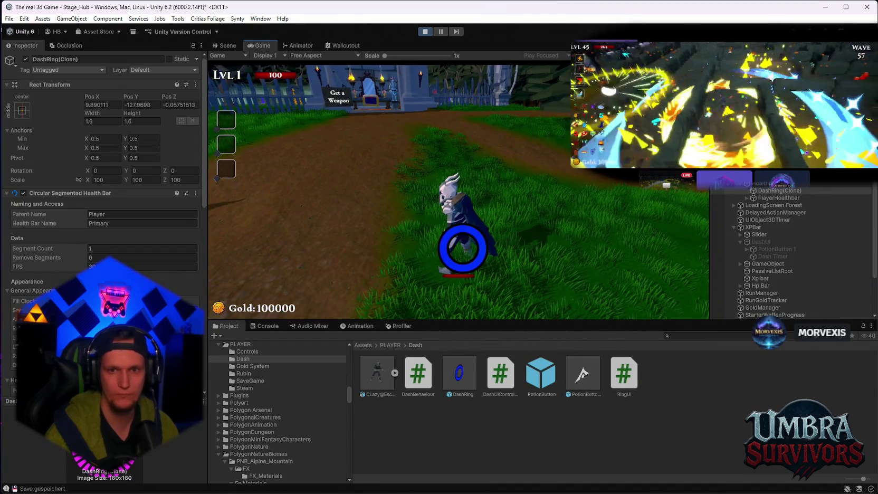
key(Escape)
click(765, 243)
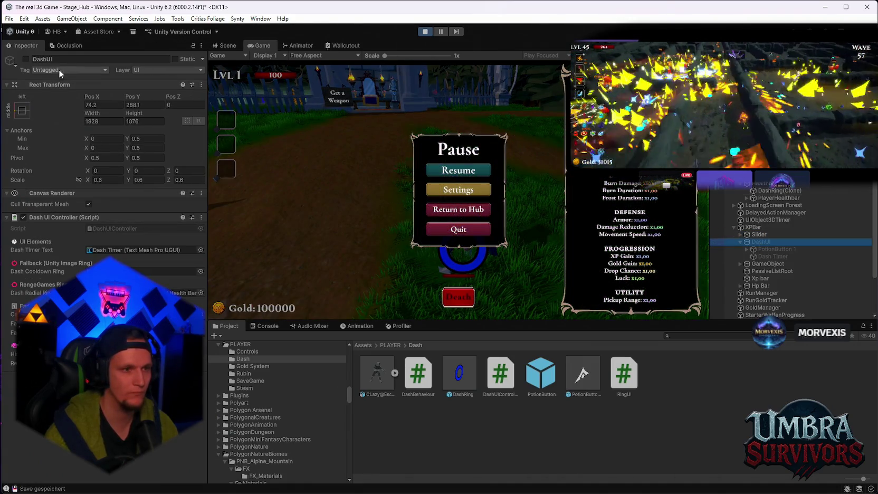
- Leave Play mode and start a fresh play session
click(457, 170)
key(Escape)
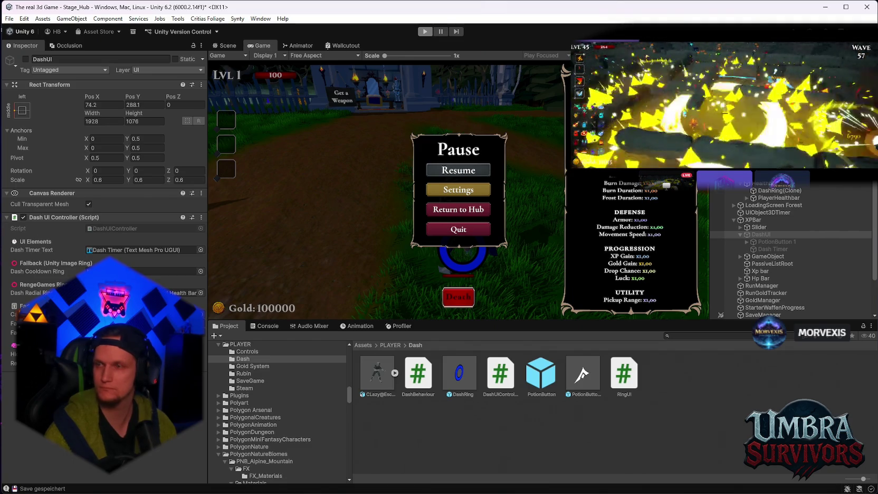
key(ctrl+p)
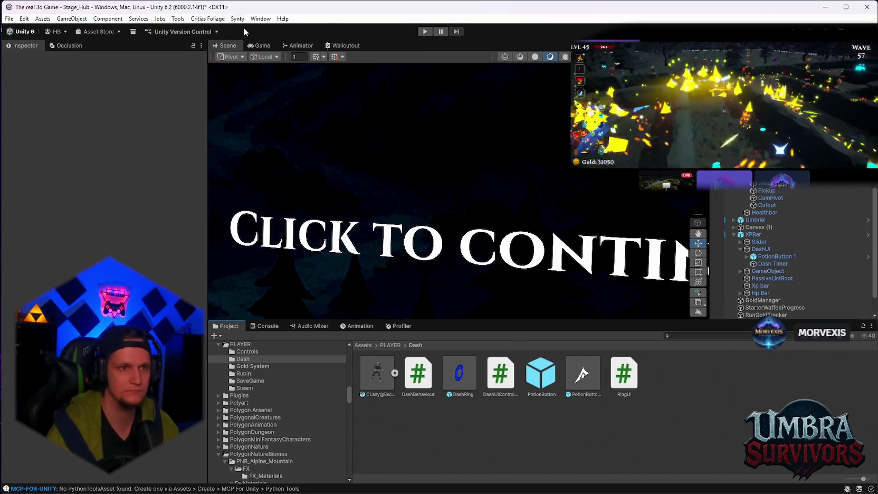
click(425, 32)
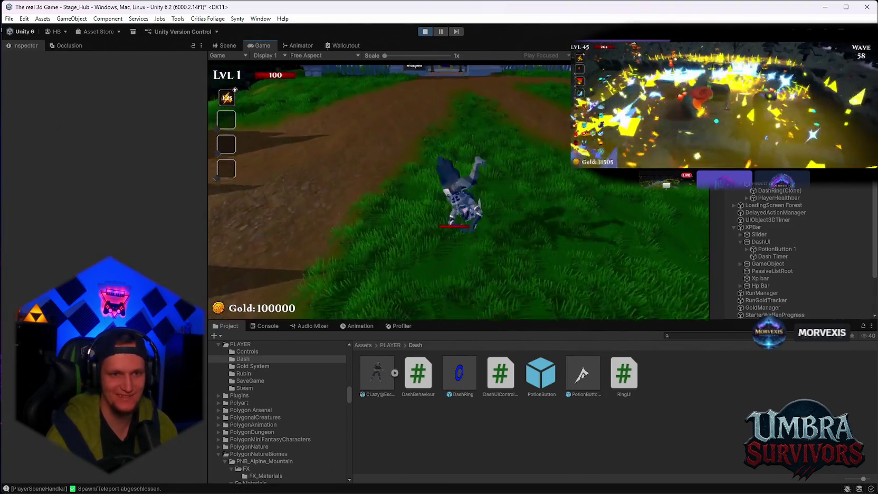
- Dash twice to trigger the cooldown timer, pausing and resuming in between
key(space)
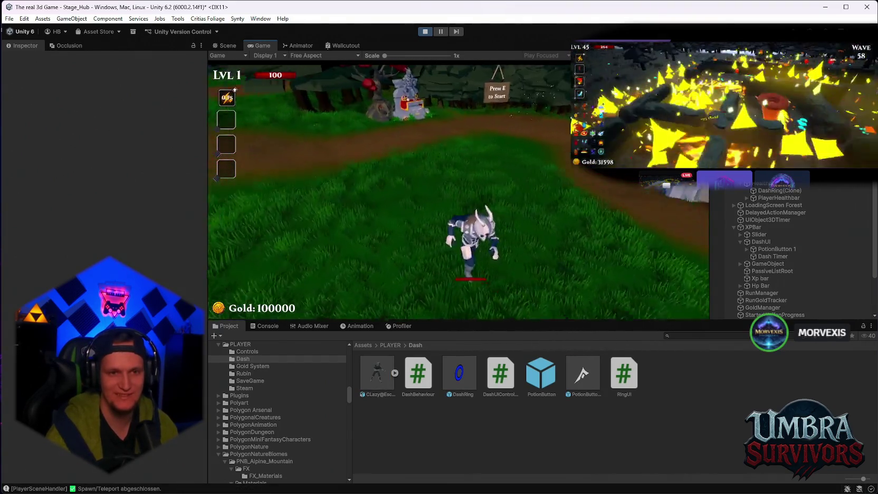
key(space)
key(Escape)
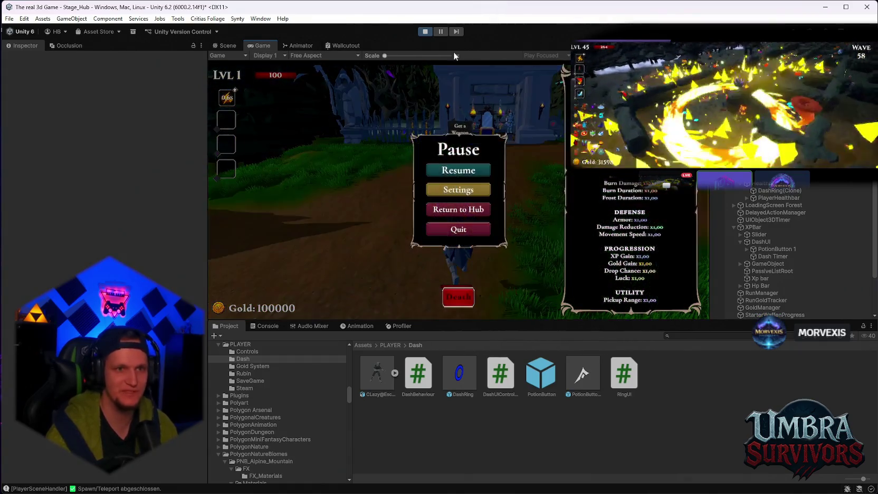
click(463, 166)
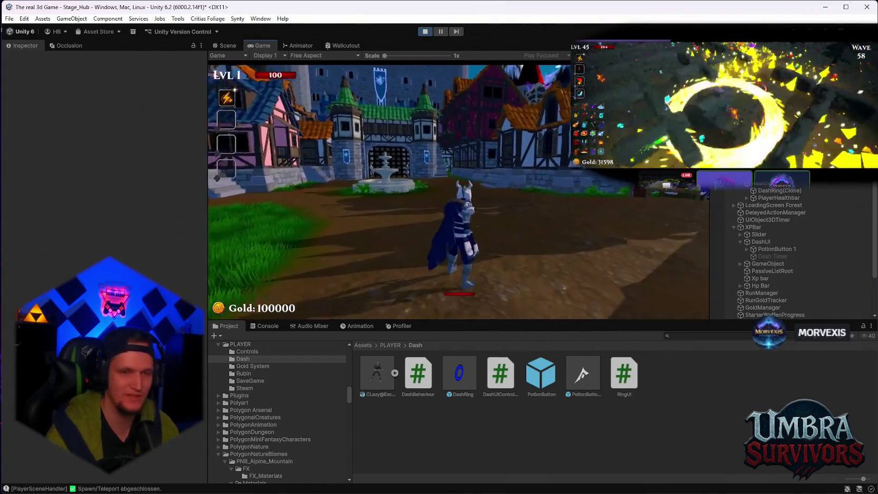
key(Escape)
click(461, 170)
- Run onto the forest path, dash again to check the cooldown, then stop play mode
key(w)
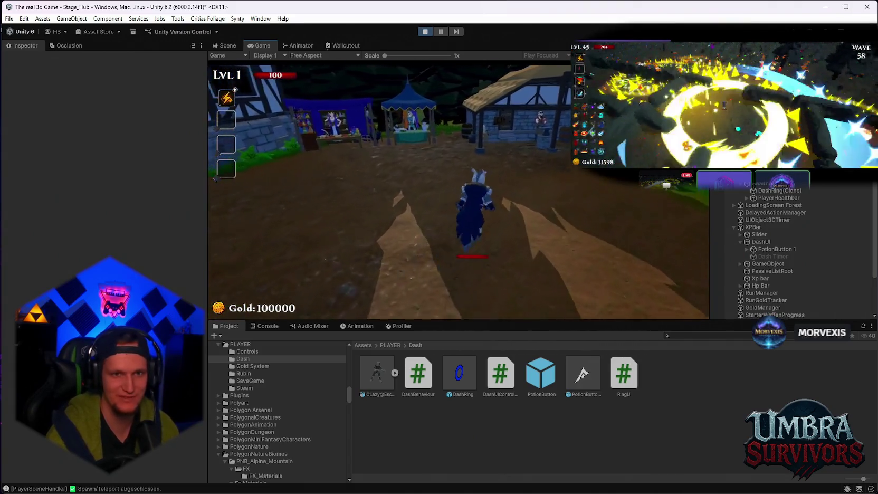
key(w)
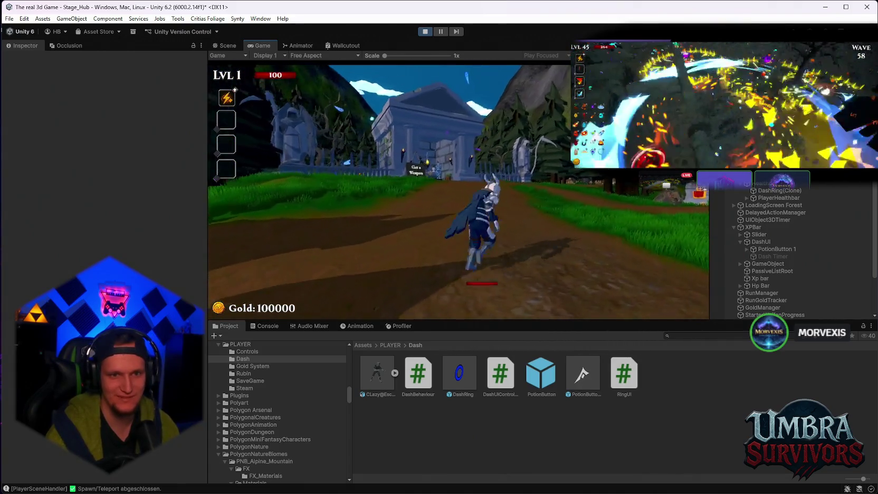
key(space)
key(Escape)
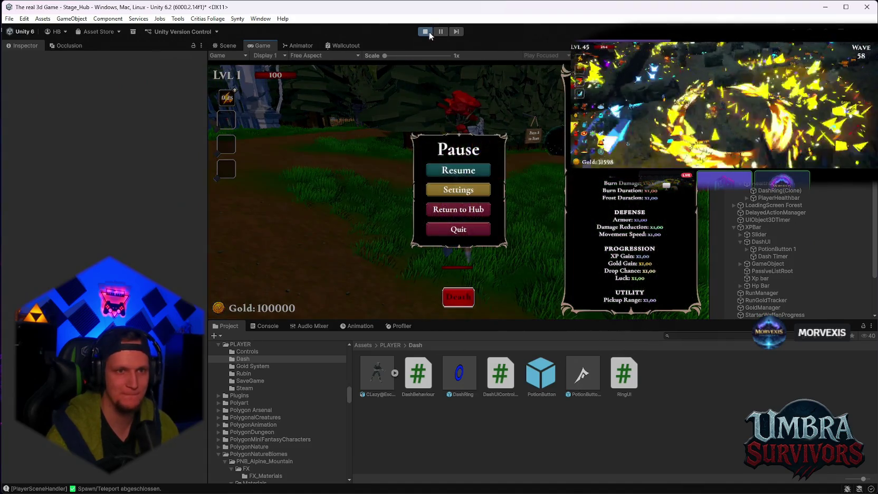
click(425, 31)
mouse_move(579, 482)
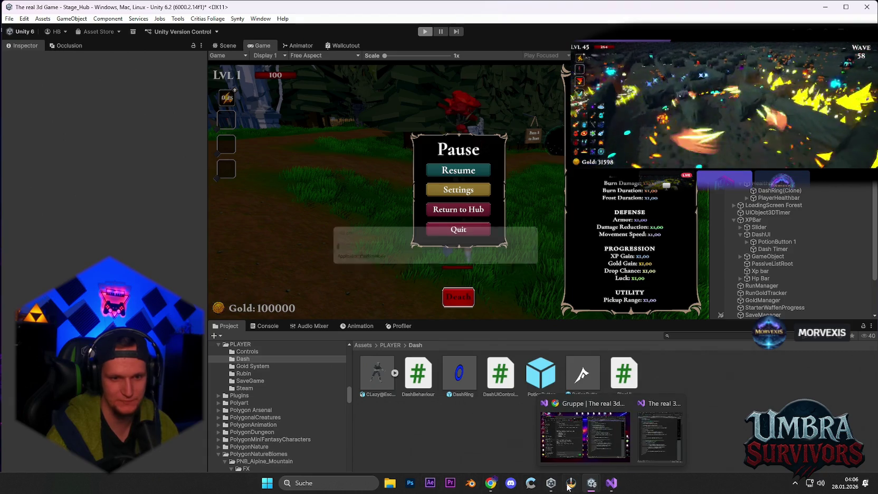
- Remove the finished 'fps auf 180' and 'ksite min 1 lab maze' lines from Problem MONTAG.txt
click(329, 480)
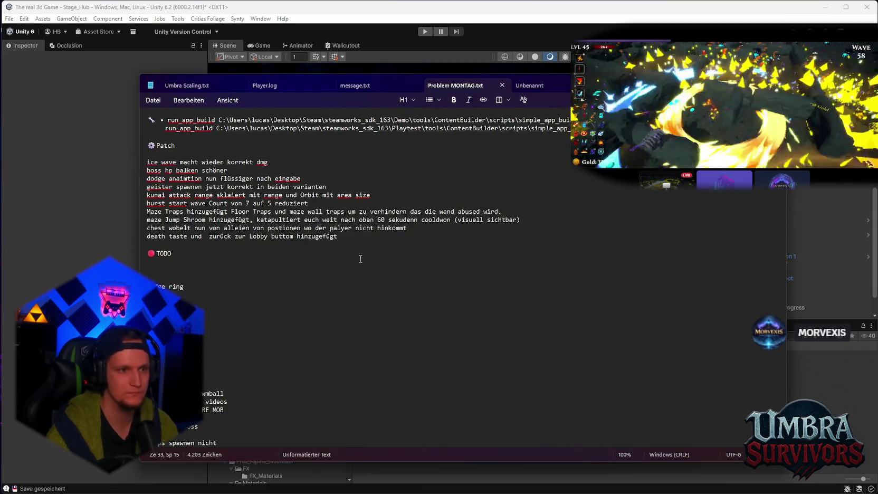
scroll(338, 281, down, 2)
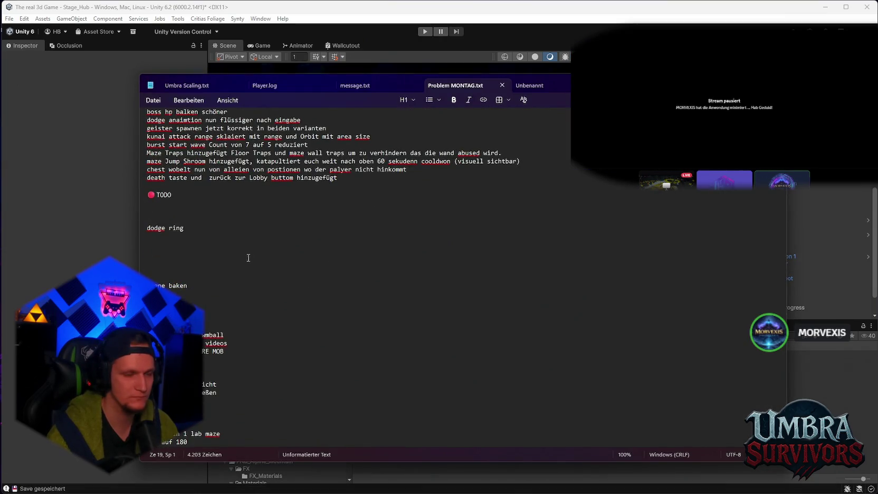
scroll(248, 257, down, 2)
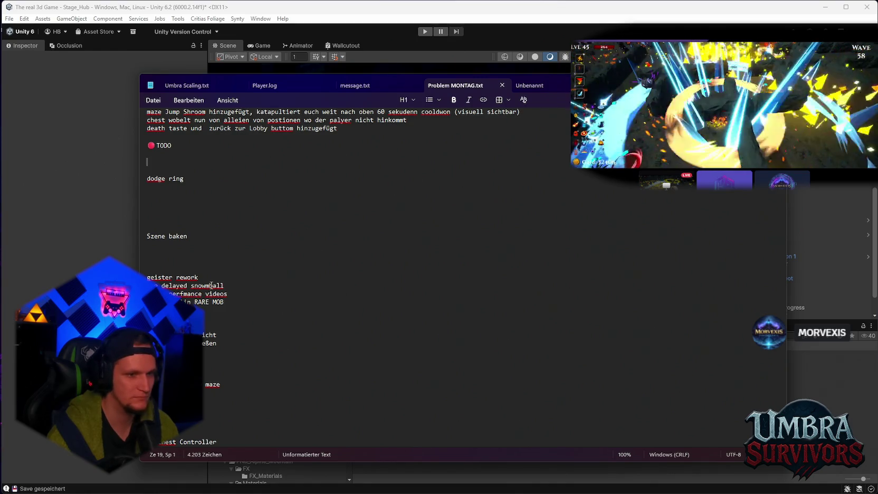
scroll(222, 347, down, 2)
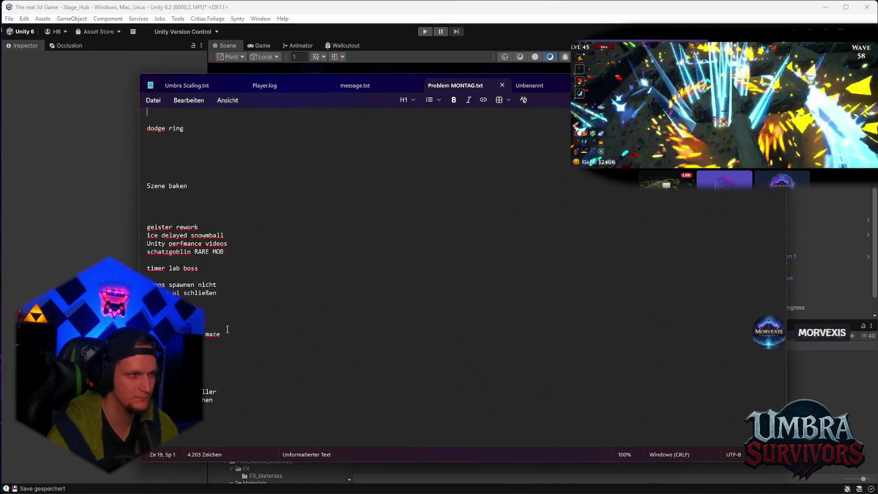
scroll(250, 309, down, 2)
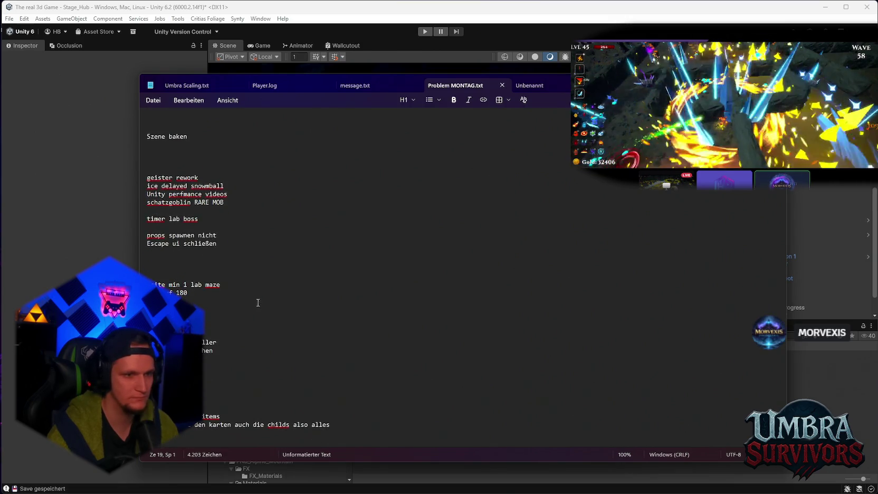
scroll(258, 299, down, 2)
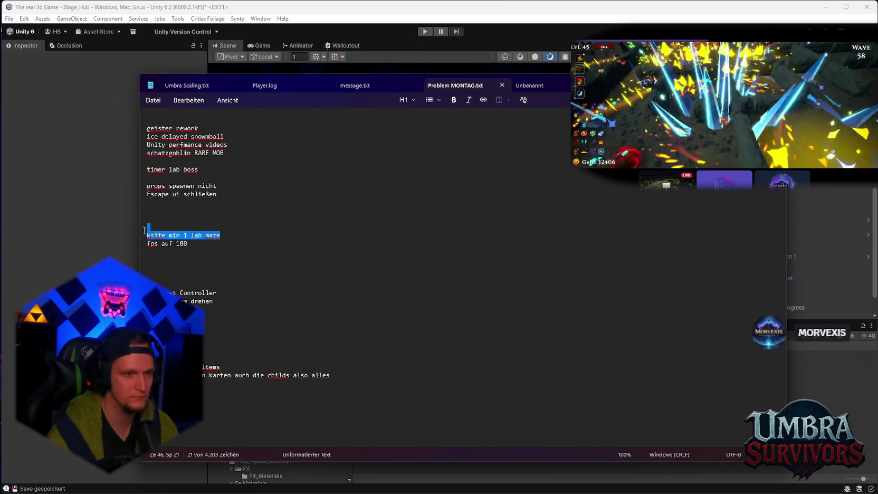
drag(160, 236, 204, 254)
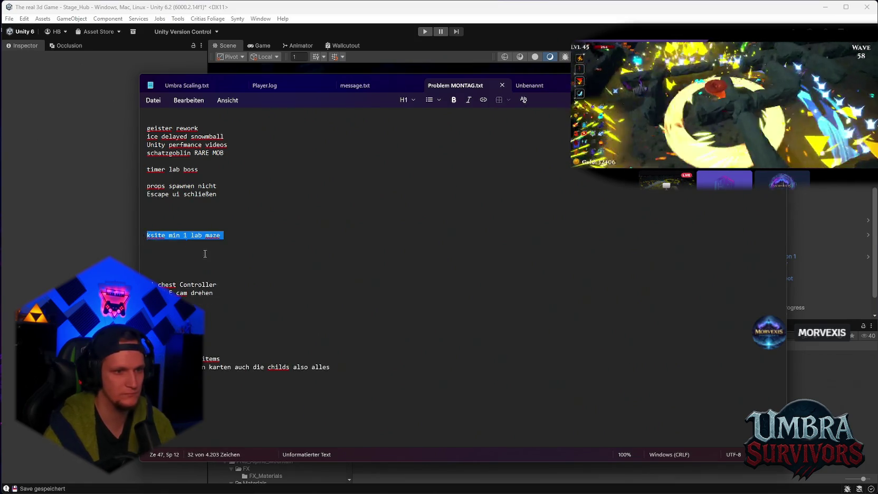
scroll(317, 287, down, 1)
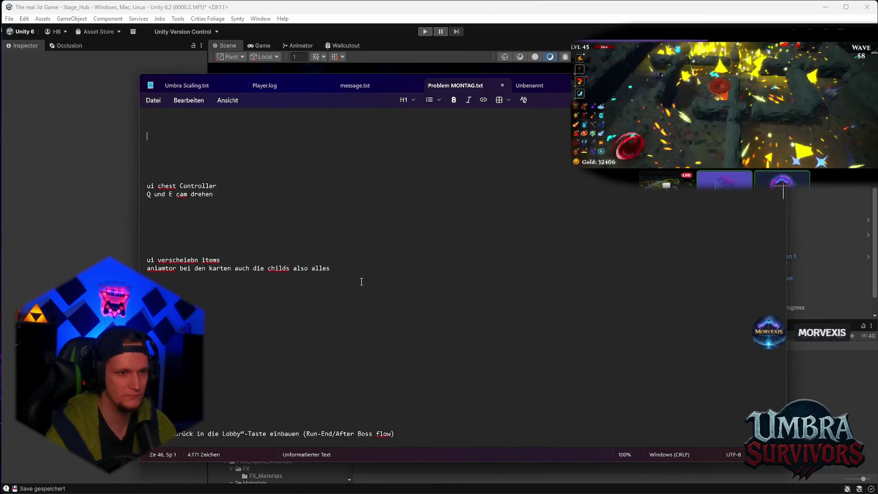
scroll(559, 176, up, 2)
key(alt+Tab)
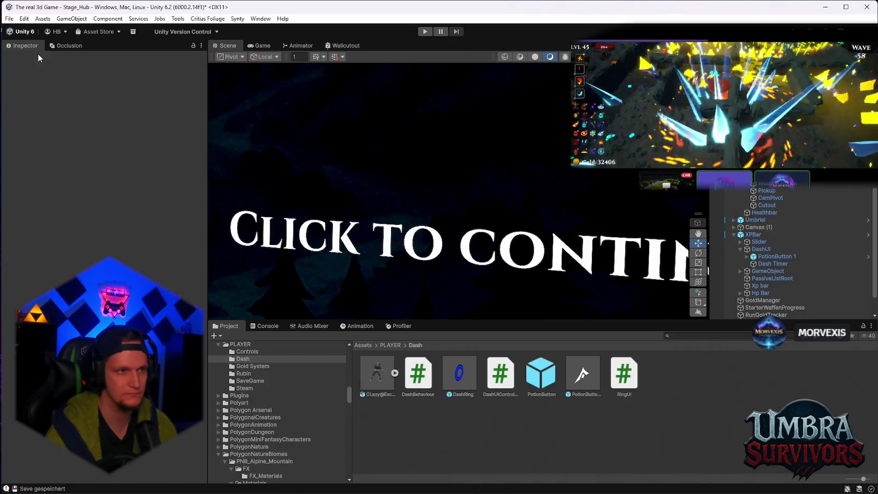
- Open File > Build Profiles to show Windows with the MainMenu, Stage_Hub and Stage_Forest scenes
click(9, 18)
click(9, 18)
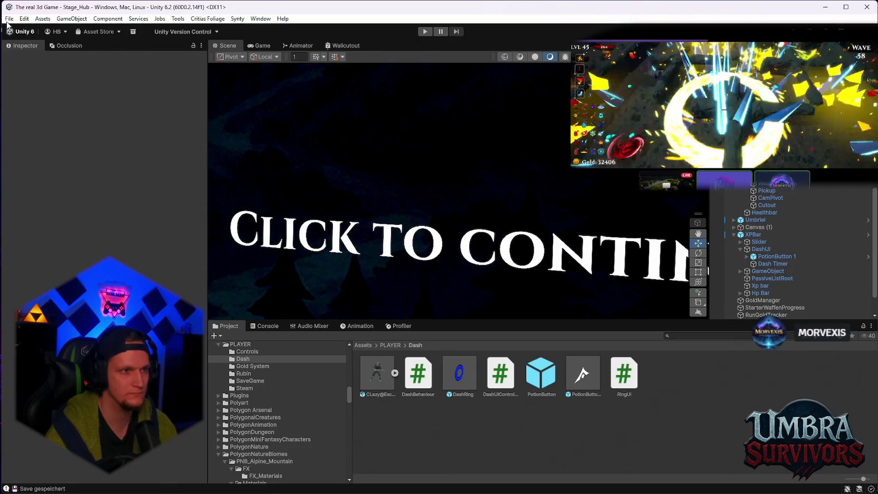
click(9, 18)
click(9, 18)
click(9, 18)
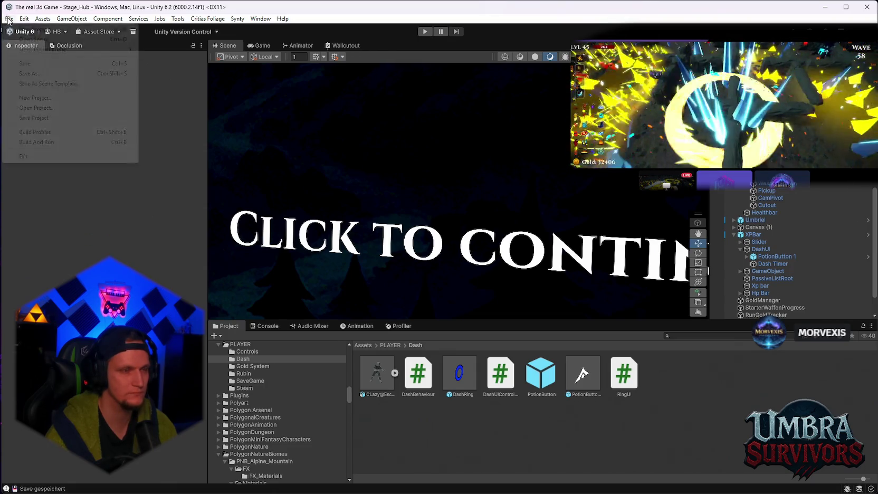
click(38, 133)
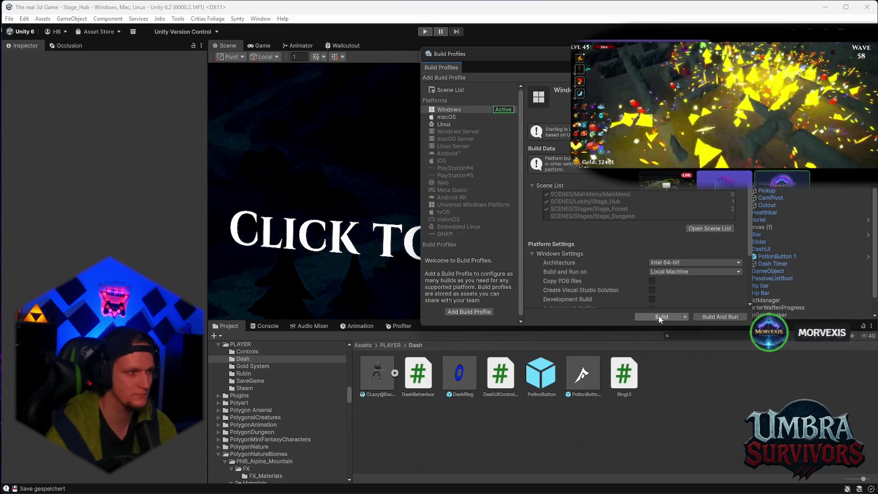
- Build the Windows player into the Steam ContentBuilder 'content' folder
click(660, 318)
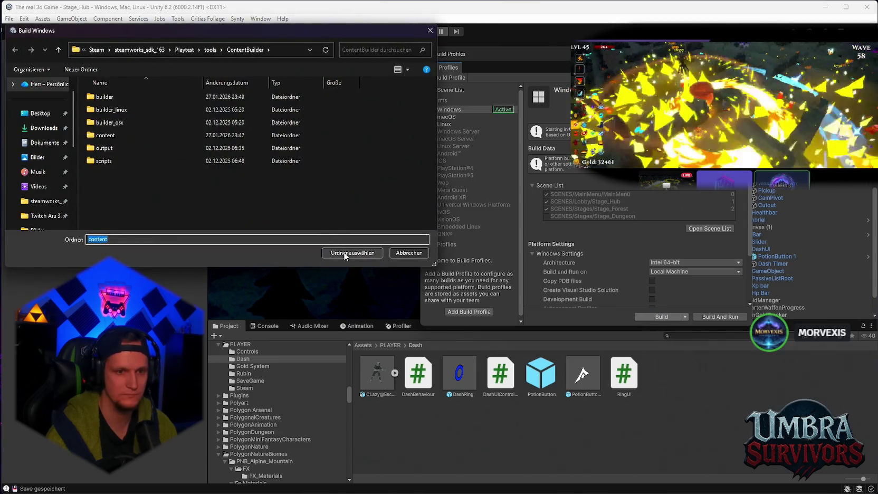
click(344, 253)
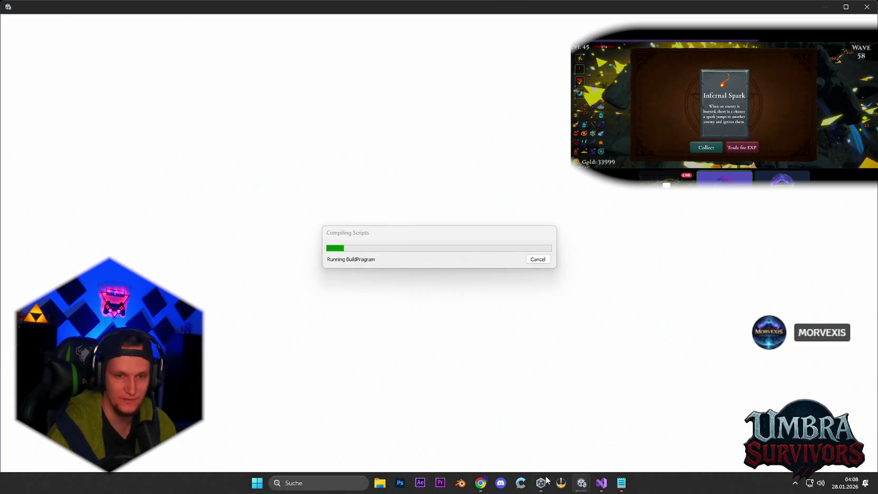
- Select the Patch lines in Notepad, from 'boss hp balken' through the Lobby button line
click(621, 484)
scroll(306, 250, up, 8)
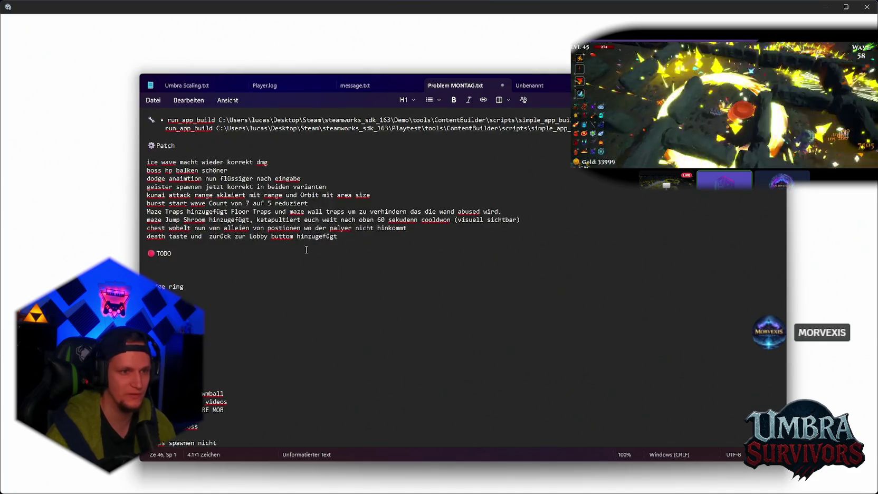
mouse_move(342, 239)
mouse_down()
mouse_move(142, 154)
mouse_move(138, 166)
mouse_up()
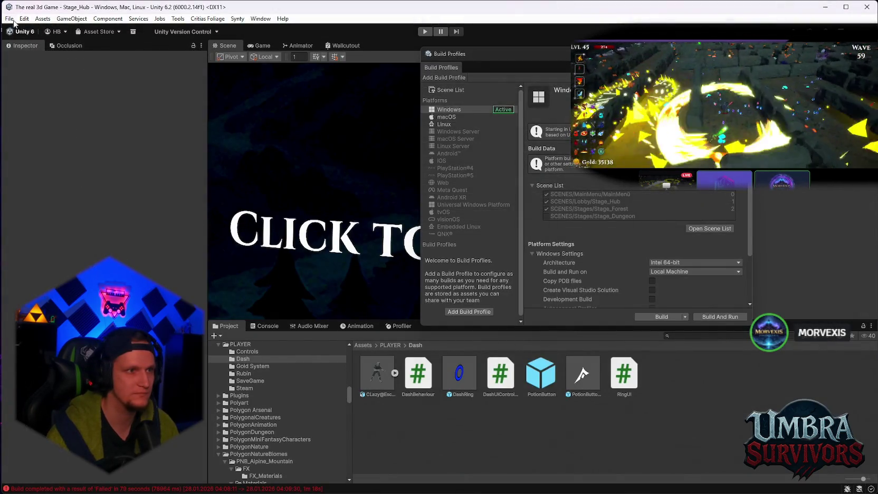
- Save the whole project with File > Save Project
click(9, 18)
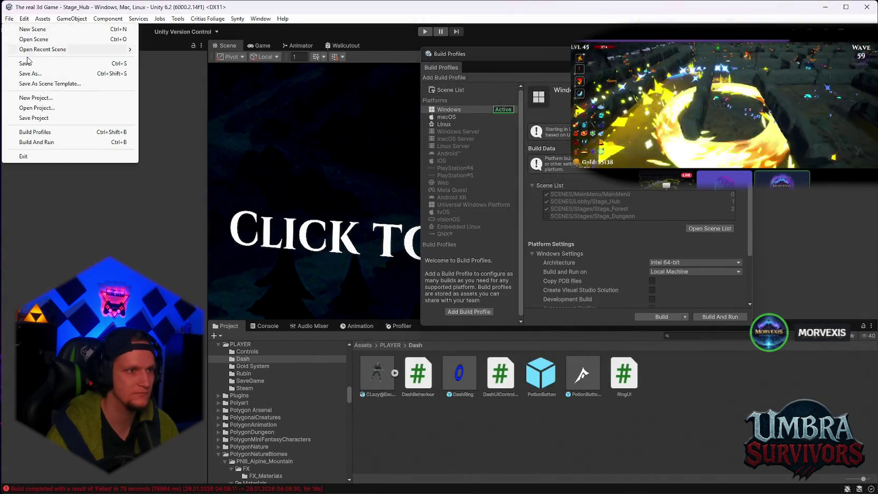
click(25, 64)
click(9, 19)
click(38, 118)
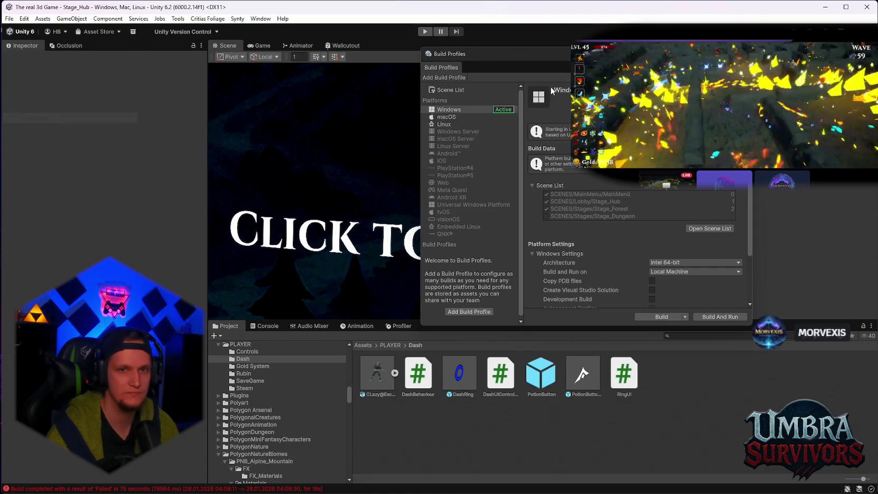
- Close Build Profiles, quit Unity and reopen Umbra Survivors from Unity Hub
click(745, 53)
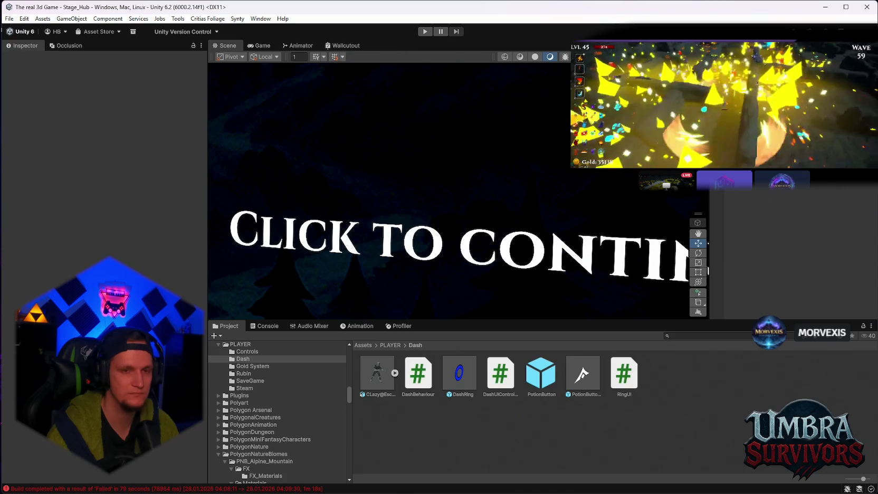
key(alt+F4)
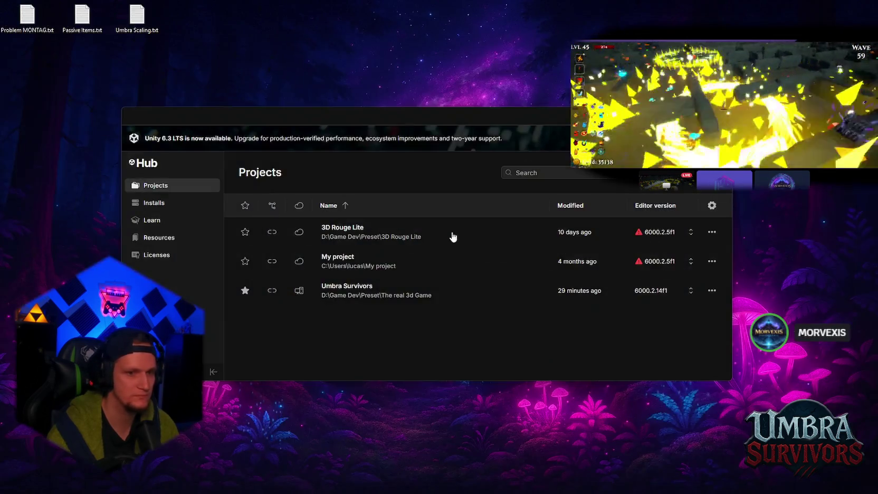
click(463, 291)
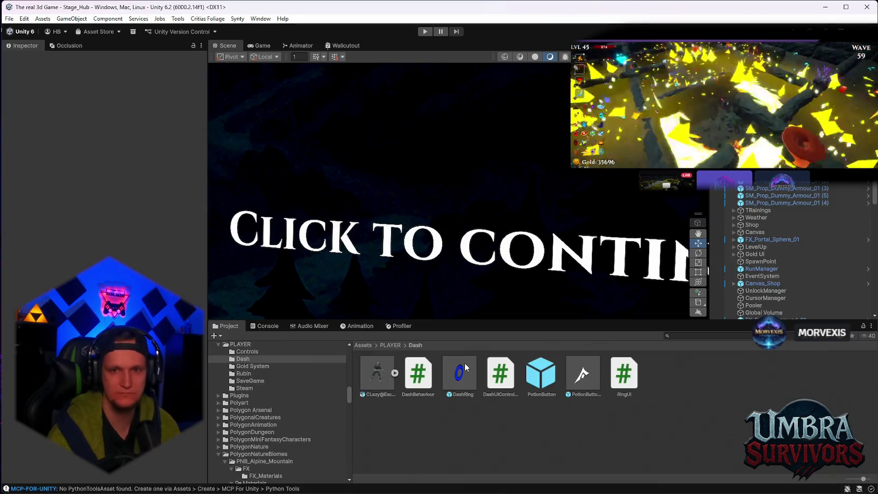
- Select the chest prop in the scene and save the project from the File menu
scroll(835, 226, down, 5)
click(776, 315)
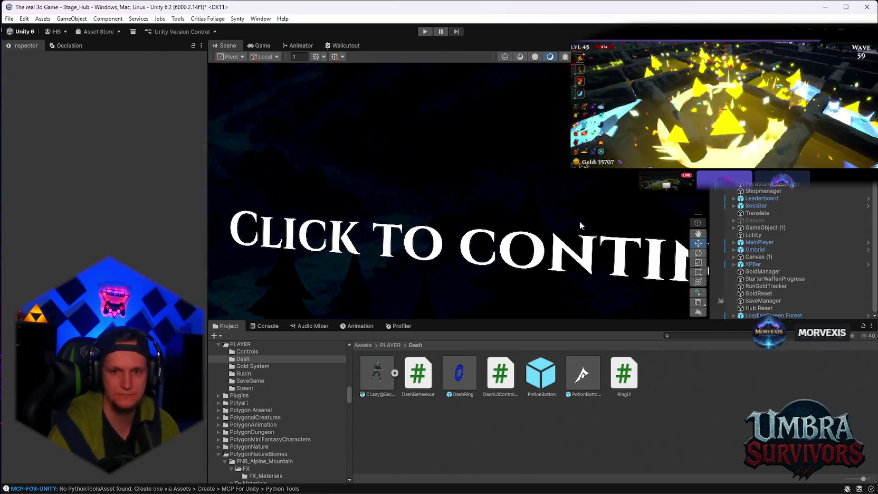
click(9, 19)
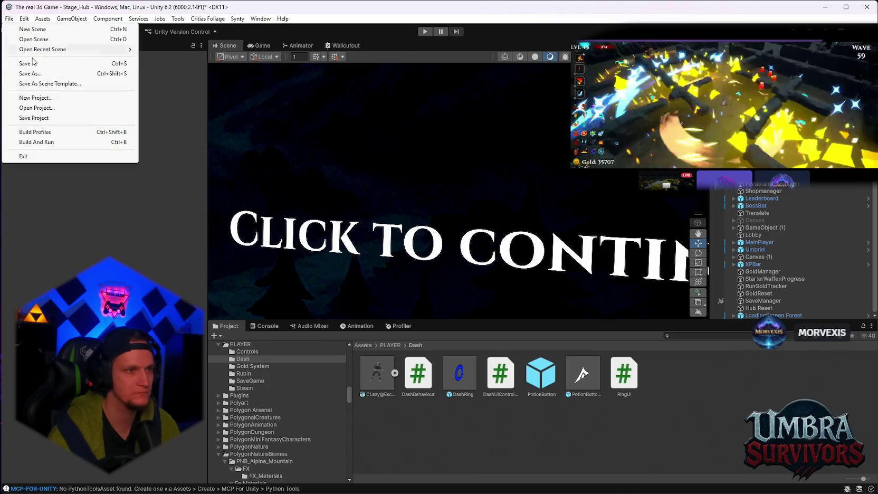
click(9, 20)
click(9, 20)
click(50, 118)
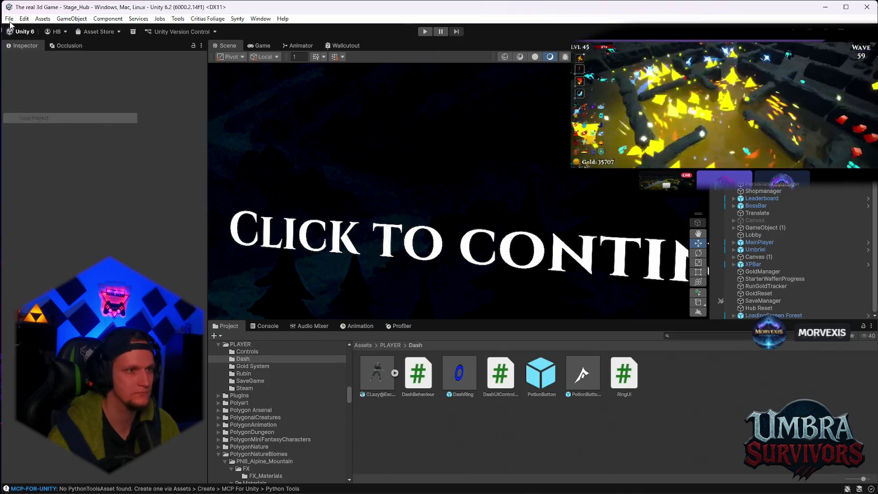
- Rebuild the Windows player from Build Profiles into the confirmed destination folder
click(9, 19)
click(36, 133)
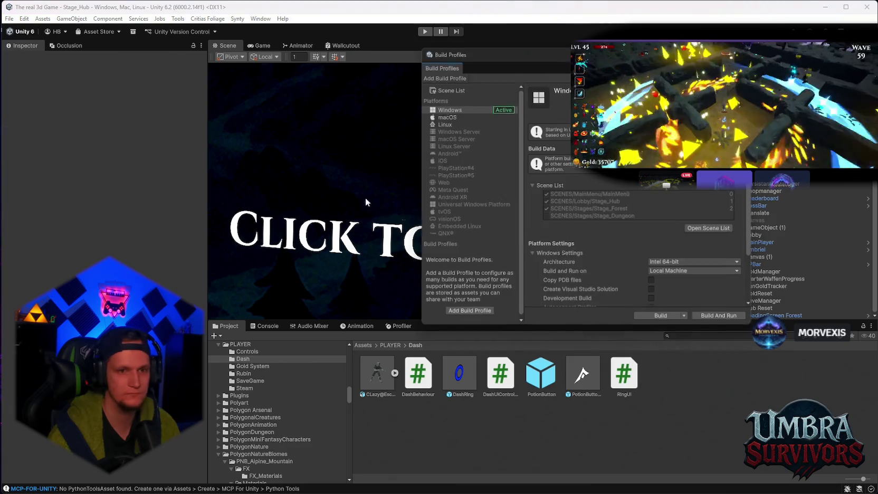
click(656, 318)
click(338, 253)
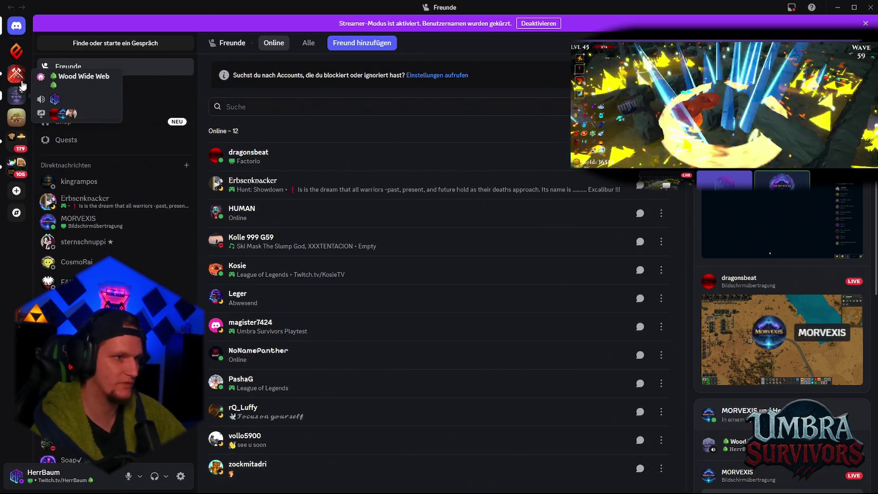
- React to the YOU DIED screenshot and endscreen file messages in Wood Wide Web's #Chat
click(17, 96)
click(95, 292)
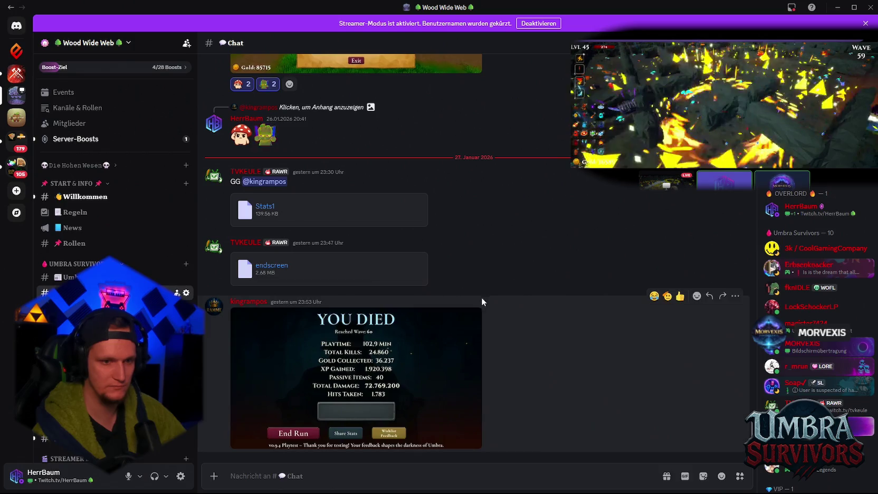
click(668, 296)
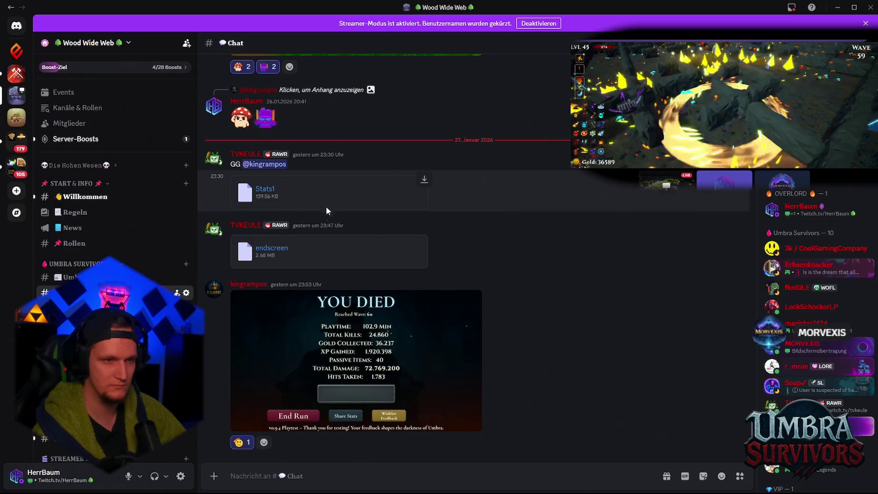
click(668, 219)
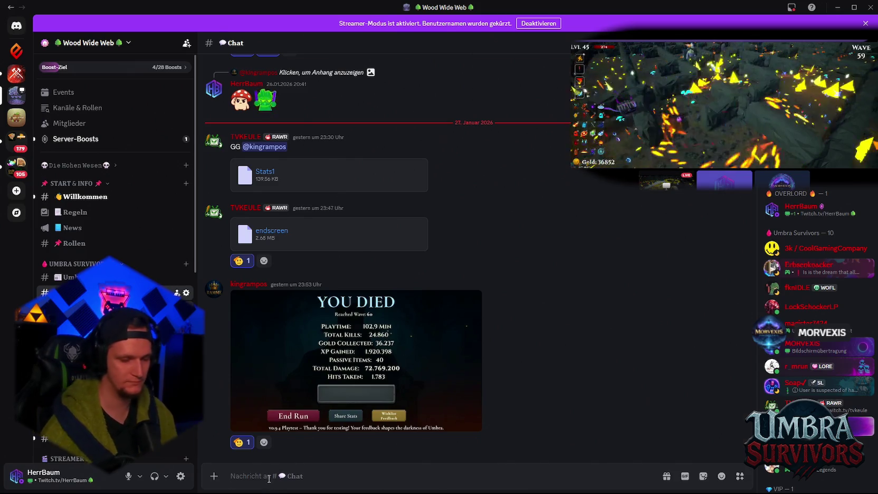
- Paste the patch notes into Patches and retitle them 'Gameplay & Maze Patch'
click(106, 417)
text(🧩🌀 Umbra Survivors — „Maze Momentum“ Patch (DE)  • Boss HP Balken: Optisch verbessert (schöner/cleaner). • Dodge Animation: Nach Eingabe jetzt flüssiger (bessere Responsiveness). • Geister: Spawnen jetzt korrekt in beiden Varianten. • Kunai Skalierung: Attack Range skaliert mit Range, Orbit skaliert mit Area Size. • Burst Start Wave Count: Von 7 → 5 reduziert. • Maze Traps hinzugefügt: Floor Traps + Maze Wall Traps, damit Wände nicht mehr abused werden können. • Maze Jump Shroom: Hinzugefügt — katapultiert euch weit nach oben, 60s Cooldown (visuell sichtbar). • Chest Wobble Fix: Chests wobbelen sich jetzt automatisch aus Positionen, die der Player nicht erreichen kann. • Neue Buttons: Death Taste und Zurück zur Lobby Button hinzugefügt.)
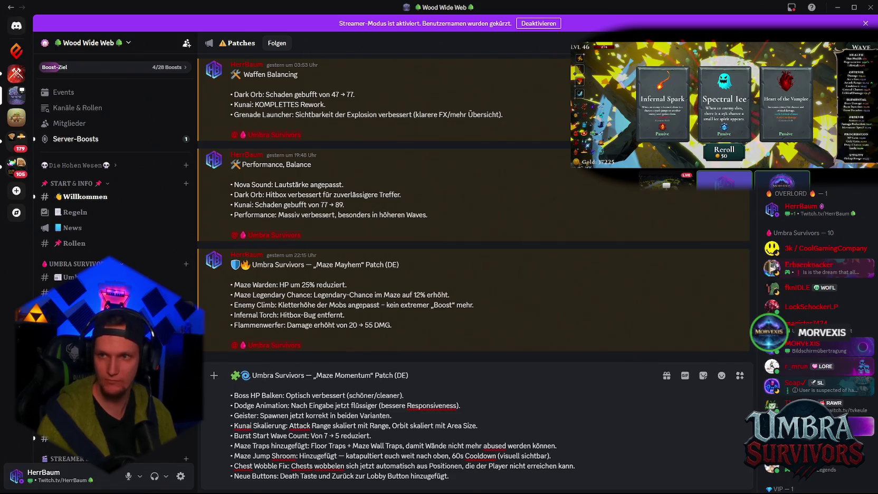
drag(408, 375, 250, 377)
text(Gameplay & Maze Patch)
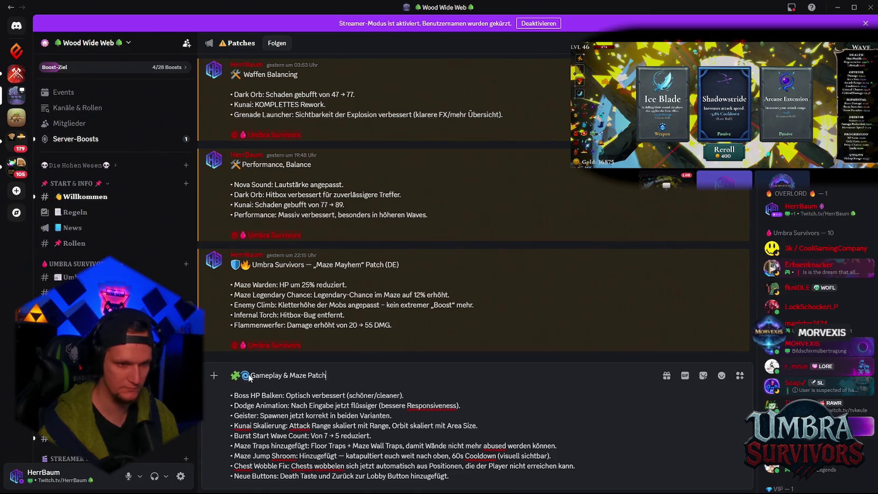
click(251, 376)
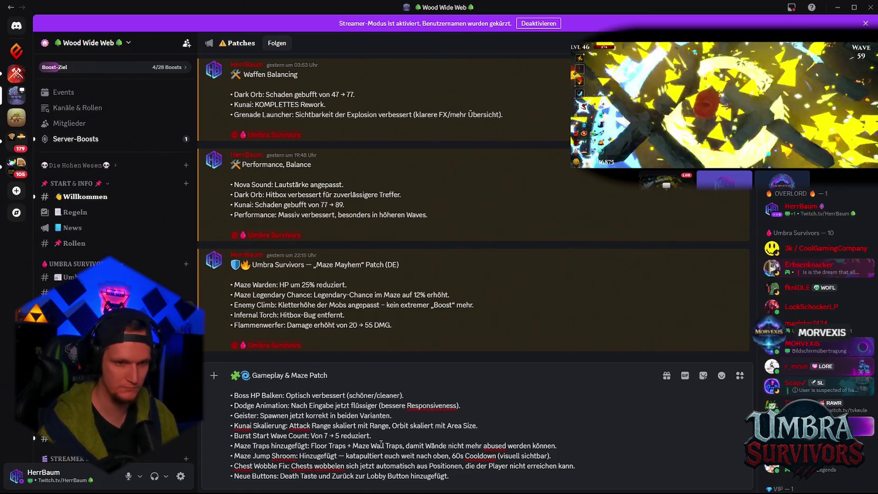
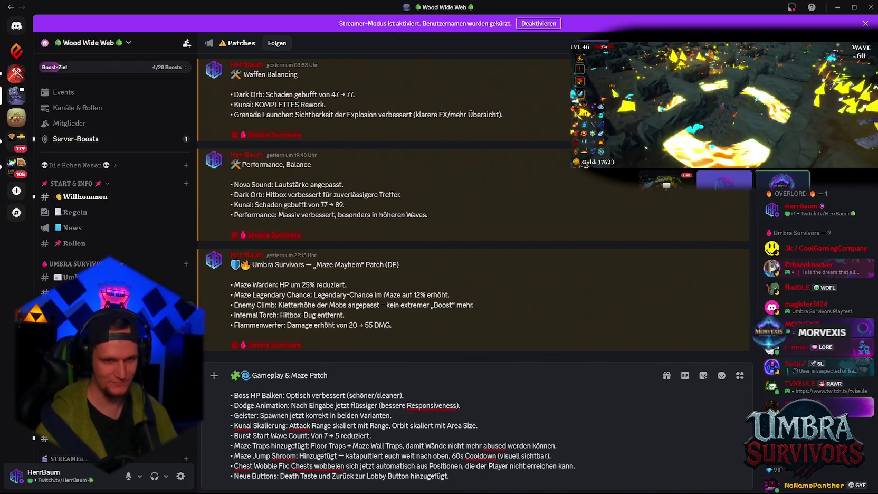
click(480, 476)
key(shift+Return)
key(shift+Return)
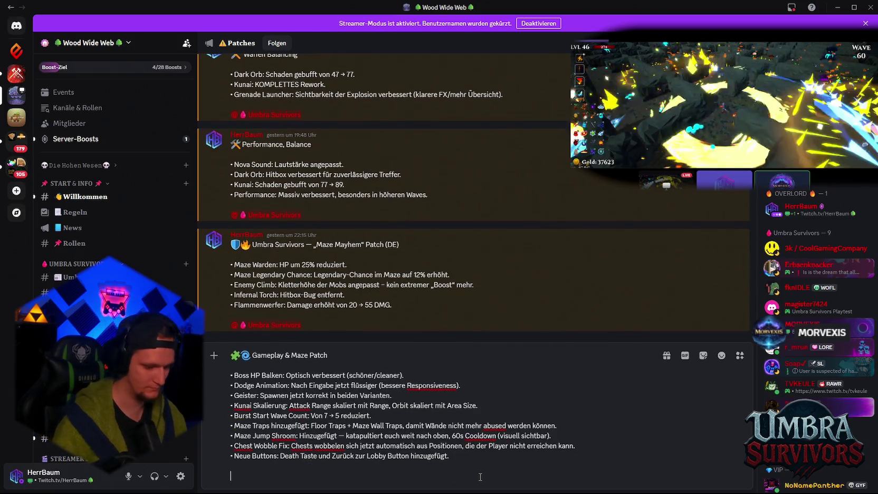
text(@umbr)
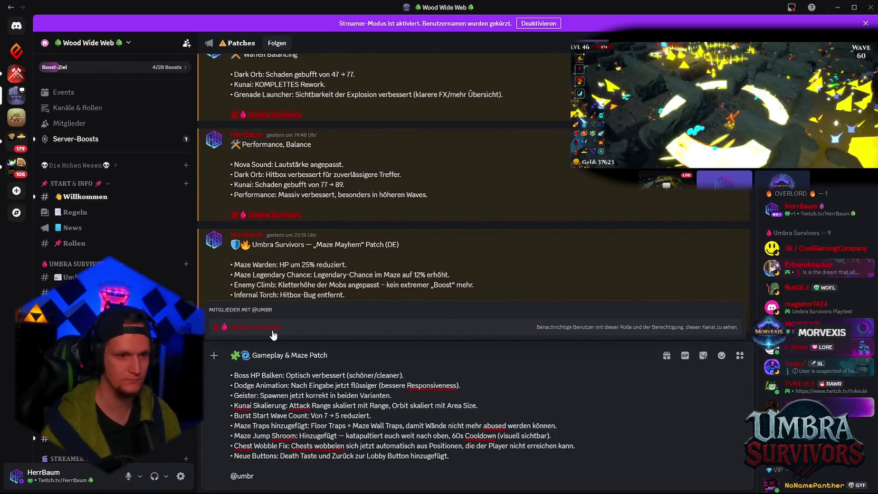
click(272, 331)
mouse_move(607, 488)
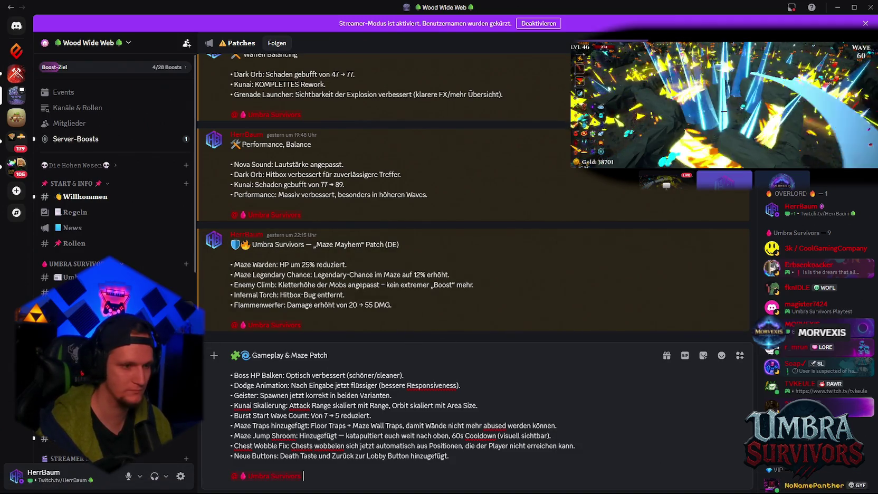
scroll(116, 370, down, 5)
mouse_move(106, 412)
scroll(105, 369, up, 3)
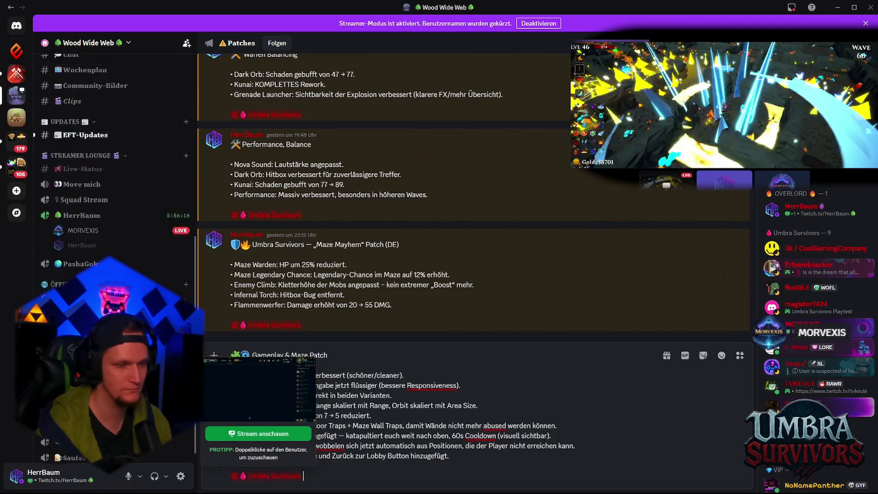
- Check on the running Unity player build, then return to Discord while it finishes
mouse_move(555, 487)
mouse_move(618, 489)
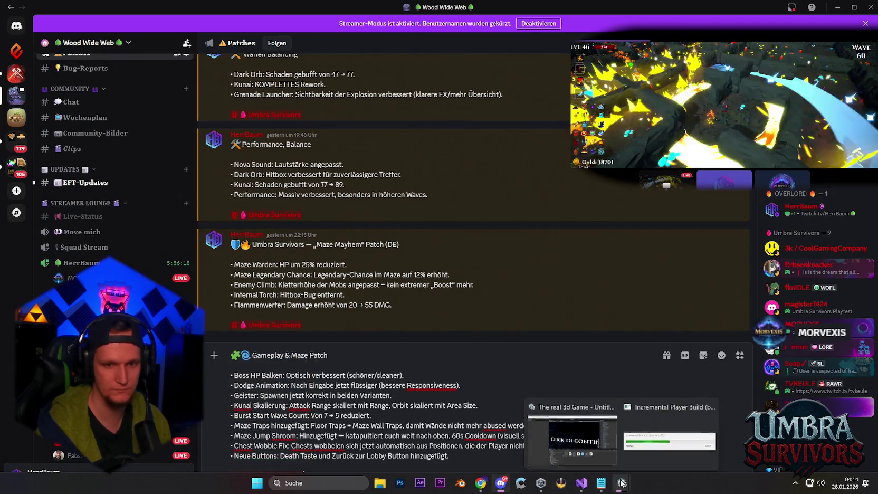
click(678, 438)
click(839, 8)
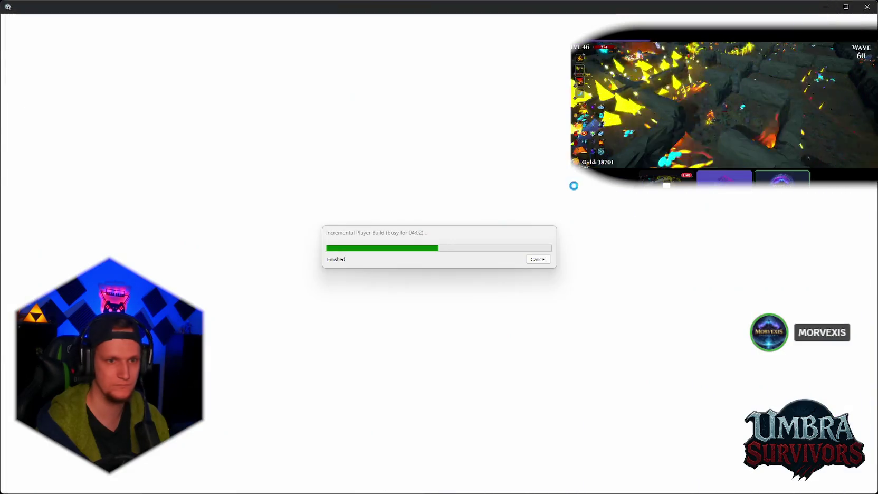
click(504, 484)
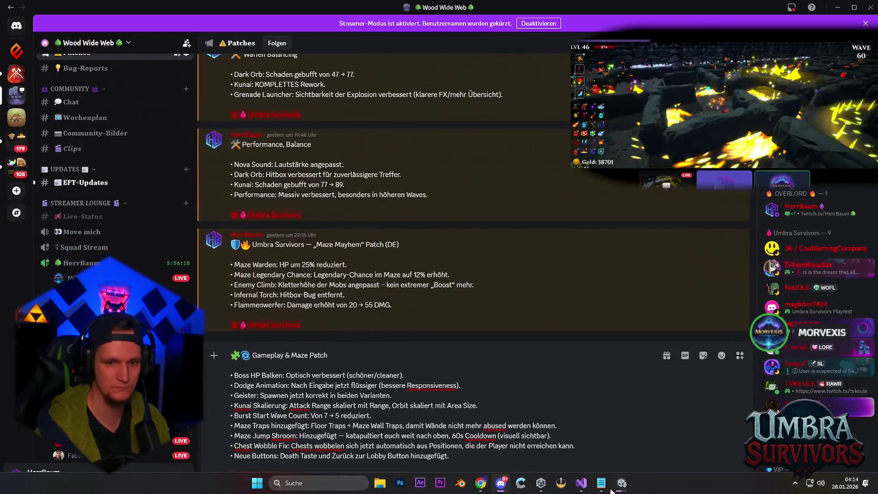
mouse_move(622, 483)
click(653, 445)
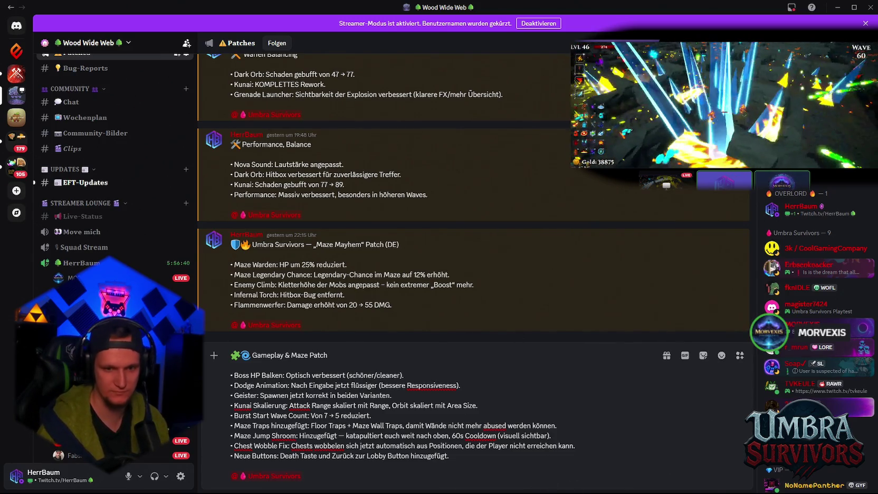
- Close the Addressables build report and the floating Build Profiles window
click(623, 486)
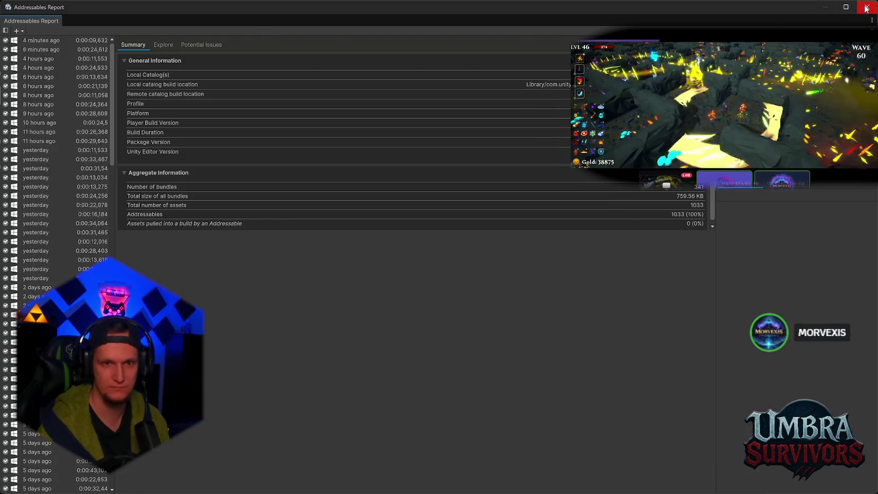
click(866, 6)
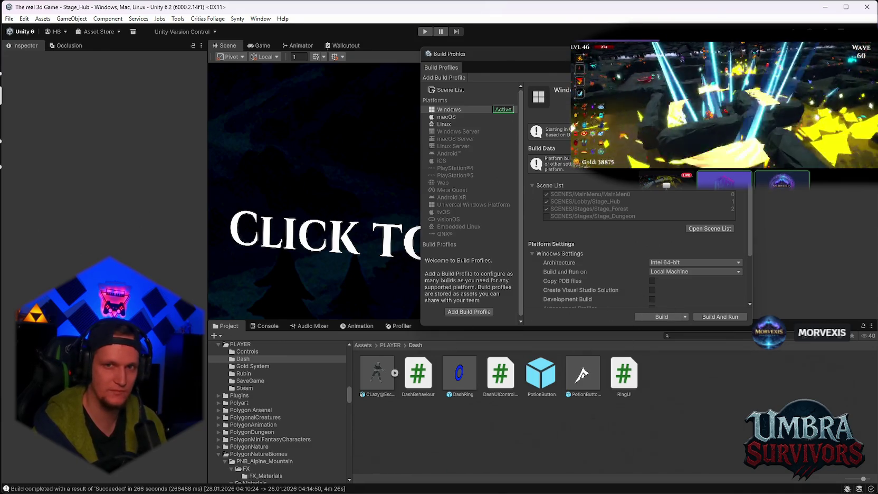
click(642, 364)
- Browse to UPGRADES/ItemPool/Passive/Wurf 2/Ice Wave and select the SpikeWaveIce prefab
click(714, 335)
text(ice)
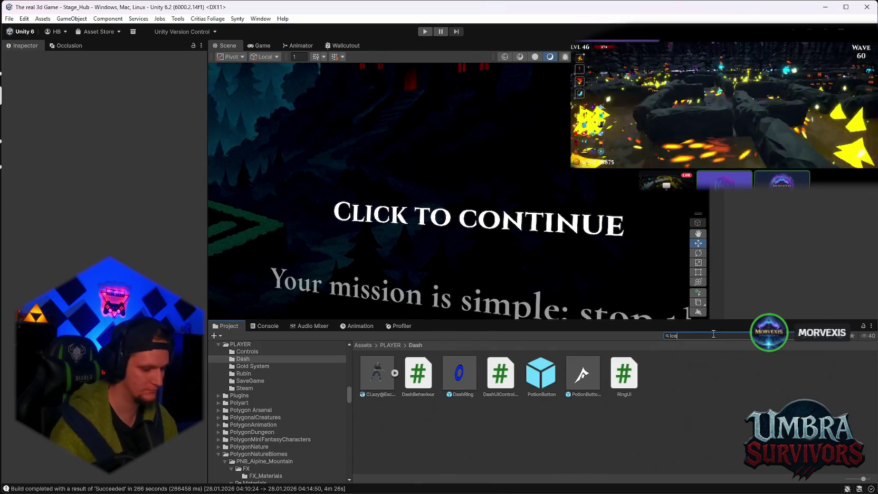
text(wav)
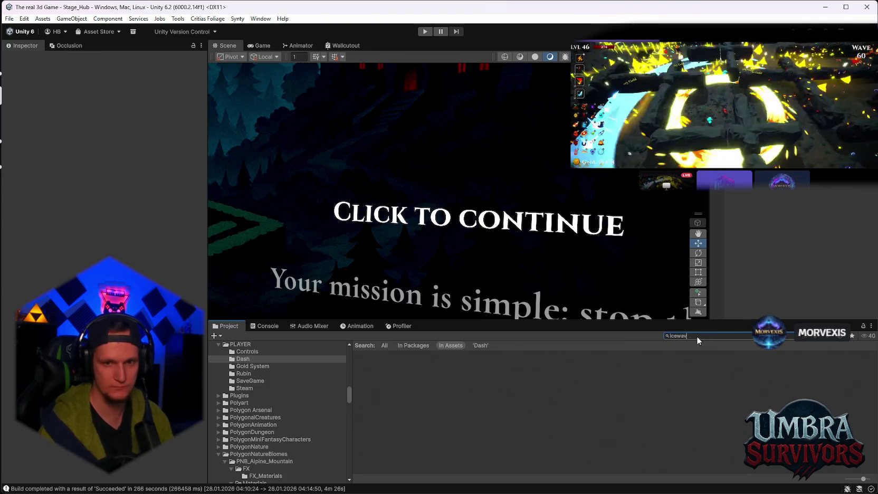
key(BackSpace)
key(BackSpace)
key(BackSpace)
drag(349, 390, 343, 467)
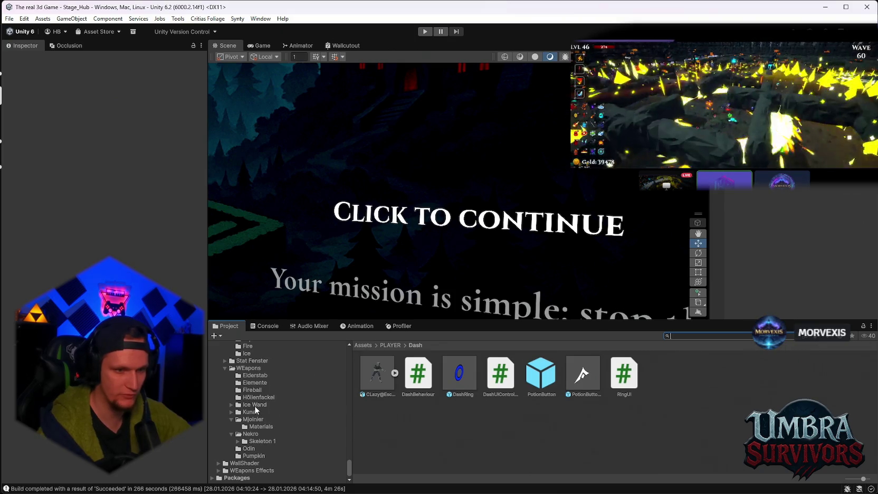
scroll(281, 420, up, 10)
scroll(271, 404, up, 5)
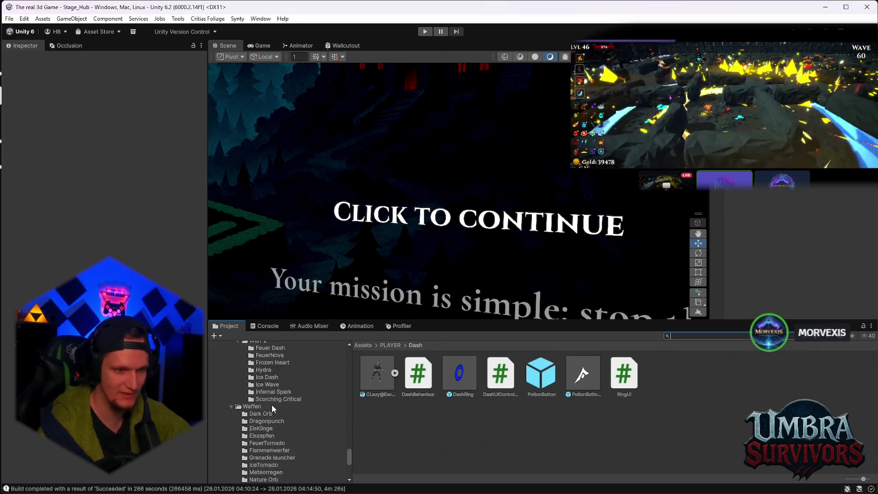
right_click(270, 433)
click(269, 439)
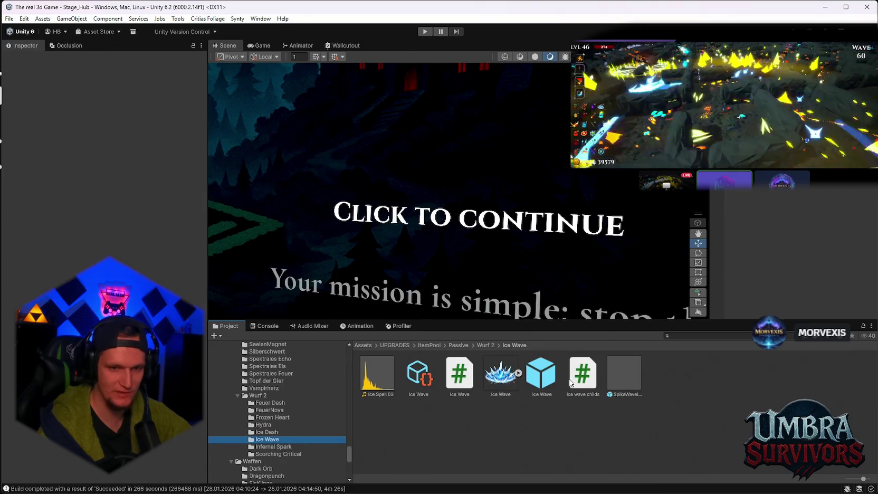
click(612, 382)
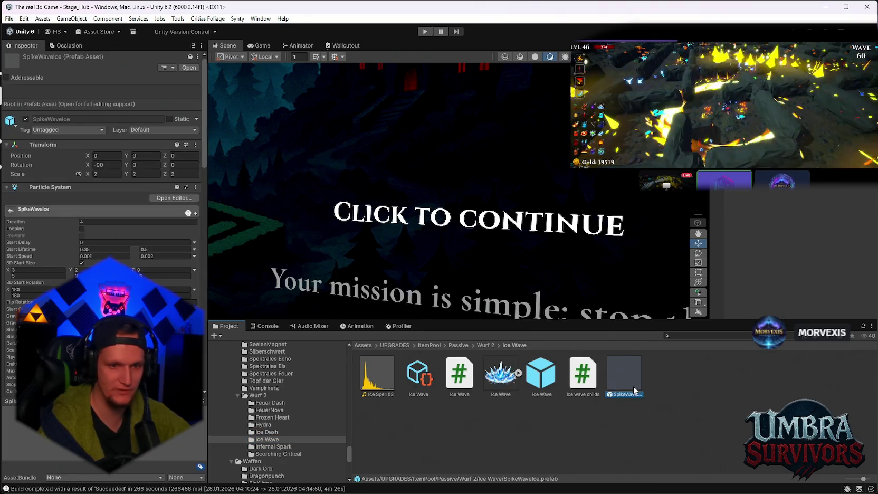
- Open the SpikeWaveIce prefab and replay its ice spike effect several times
double_click(633, 386)
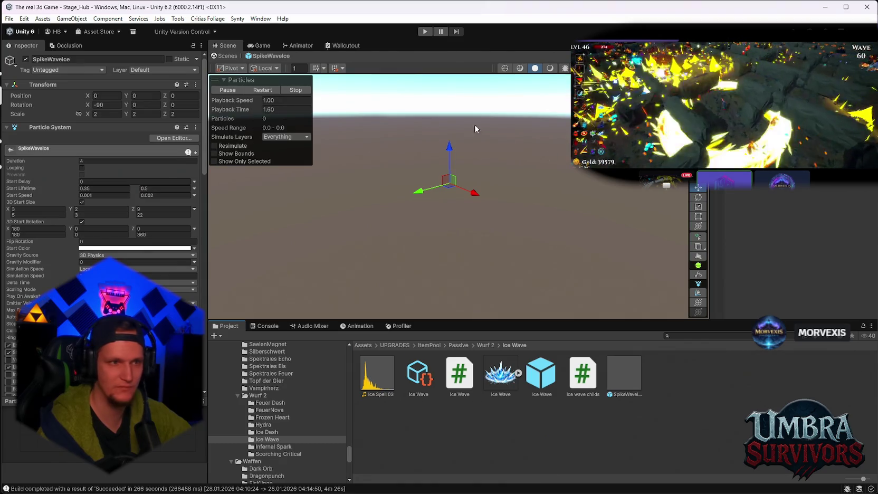
click(133, 114)
click(272, 93)
click(231, 91)
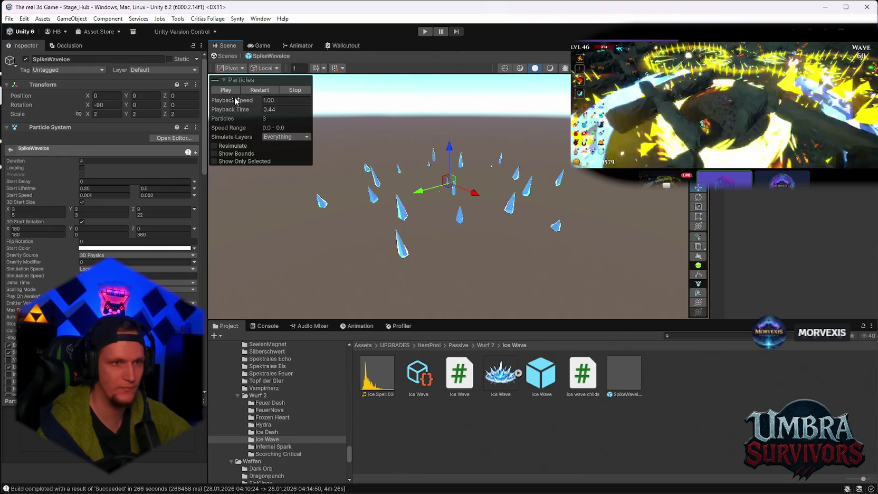
click(226, 90)
click(228, 92)
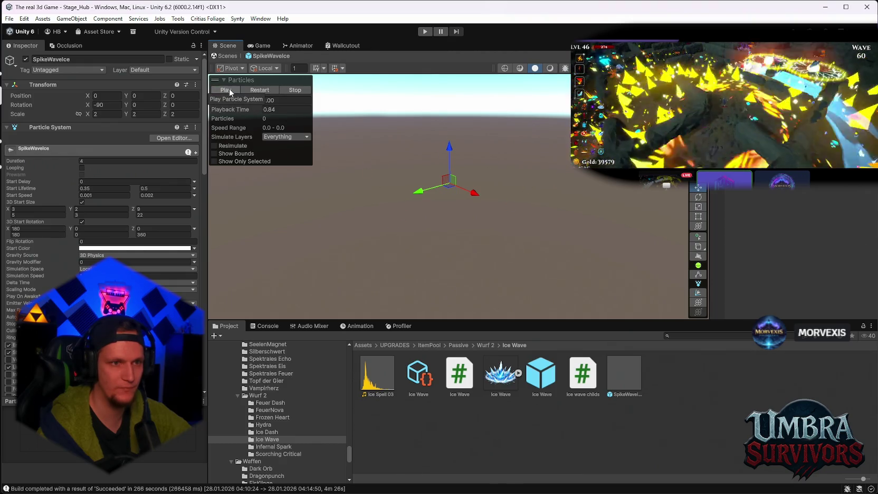
click(234, 89)
click(239, 90)
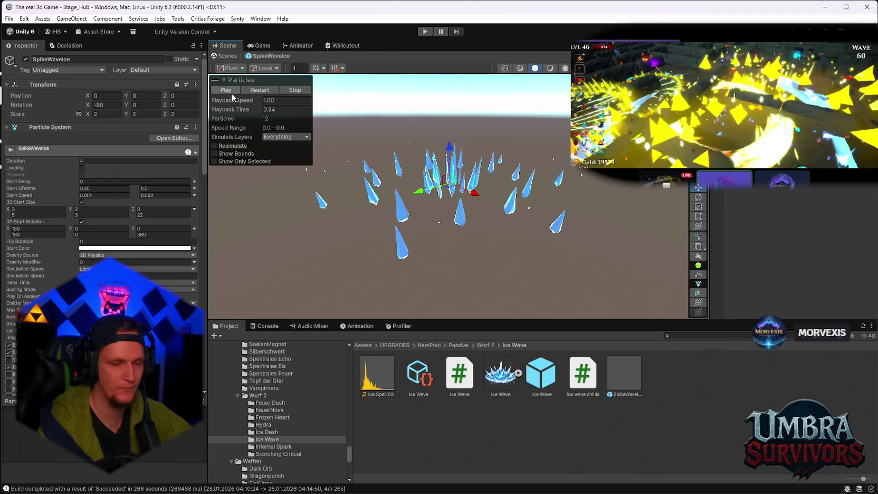
- Try scale X 4.51, Y 2.94, Z 2 and replay the spike burst
click(139, 114)
text(2.94)
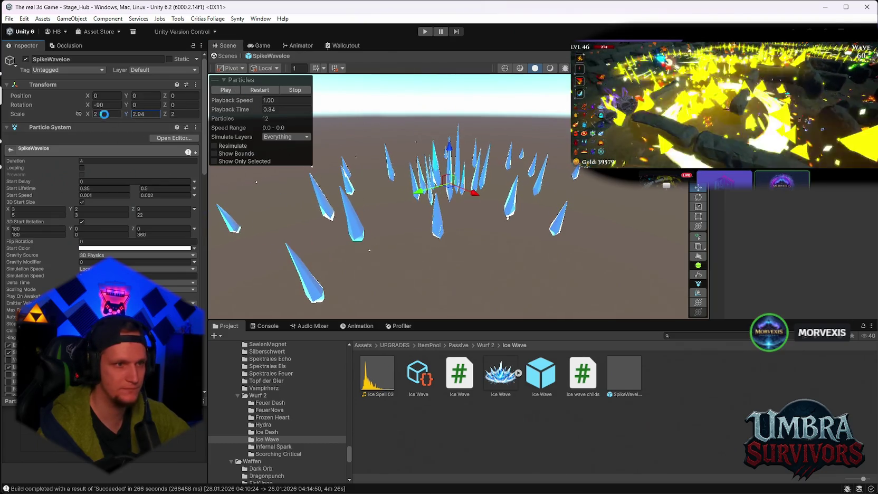
click(105, 114)
text(4.51)
drag(165, 118, 134, 132)
text(2)
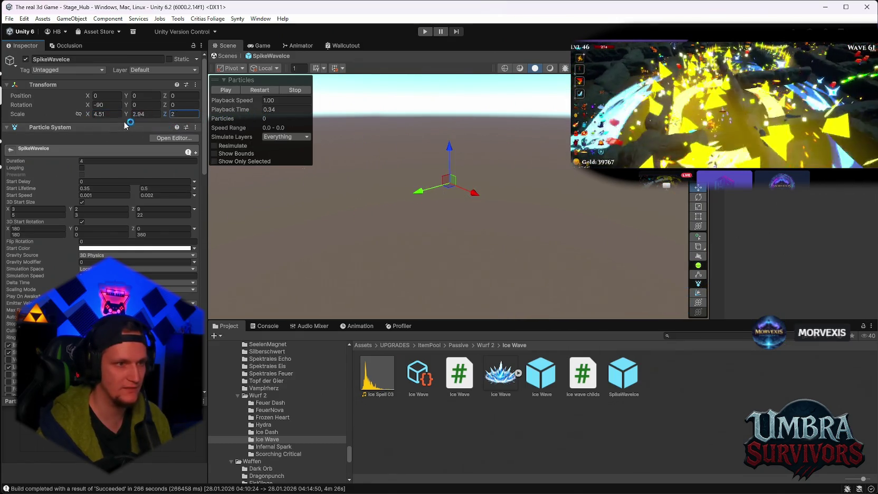
click(132, 114)
click(257, 91)
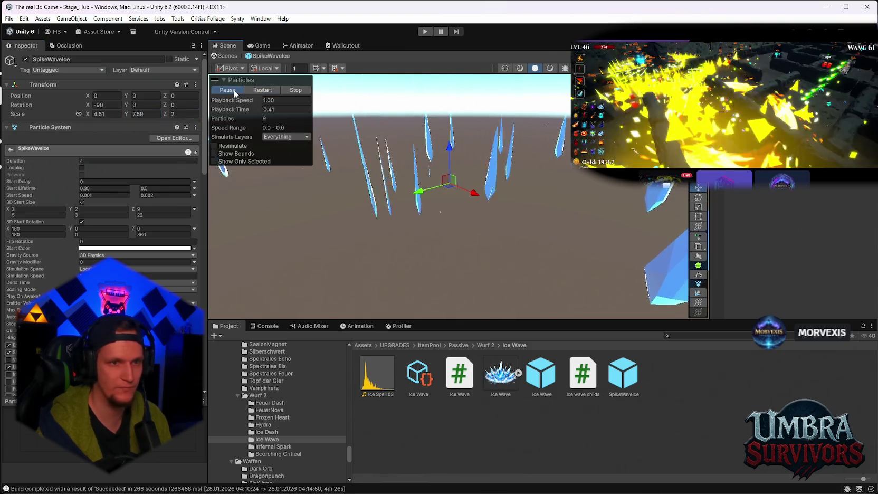
click(254, 91)
click(252, 91)
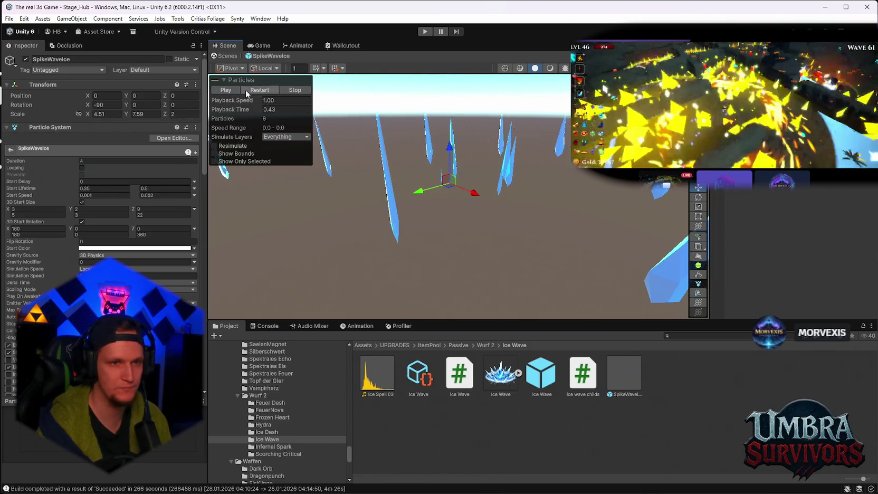
click(232, 92)
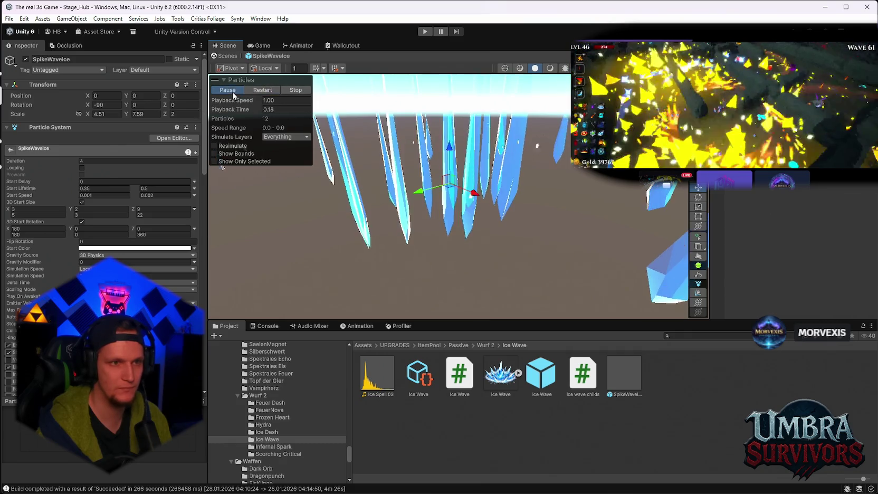
- Drag the scale up to roughly X 30 and Y 32 to enlarge the spikes
drag(89, 115, 222, 167)
drag(127, 114, 222, 118)
scroll(465, 200, down, 5)
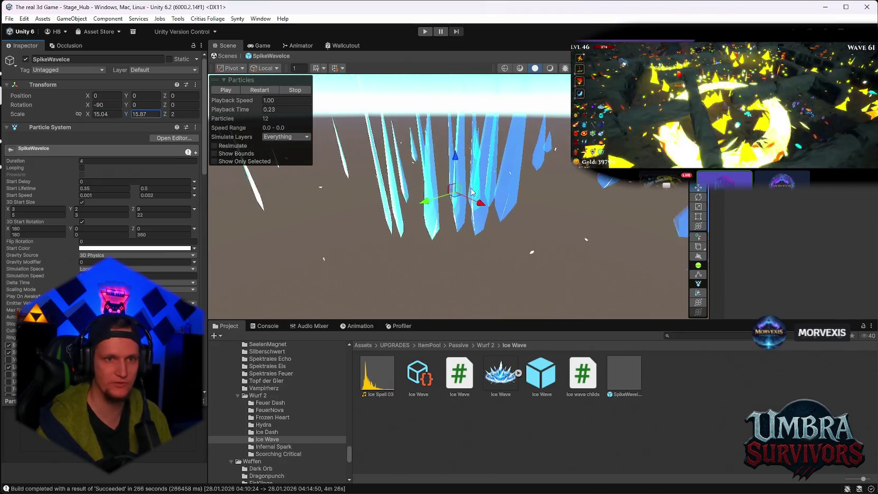
drag(130, 115, 224, 127)
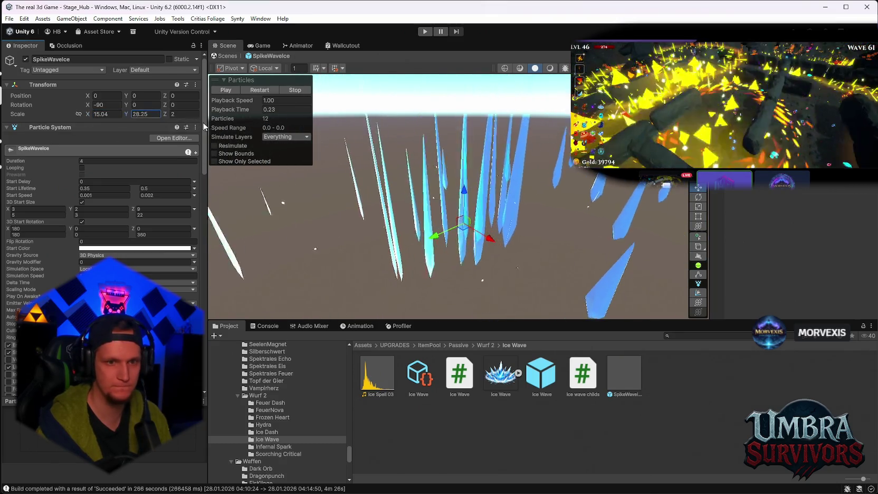
mouse_move(88, 117)
mouse_down()
mouse_move(240, 121)
mouse_move(355, 145)
mouse_up()
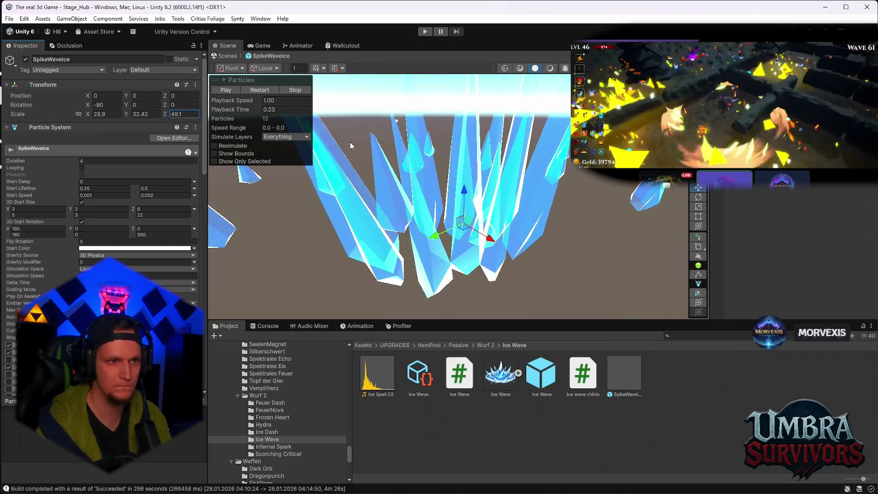
drag(84, 117, 120, 118)
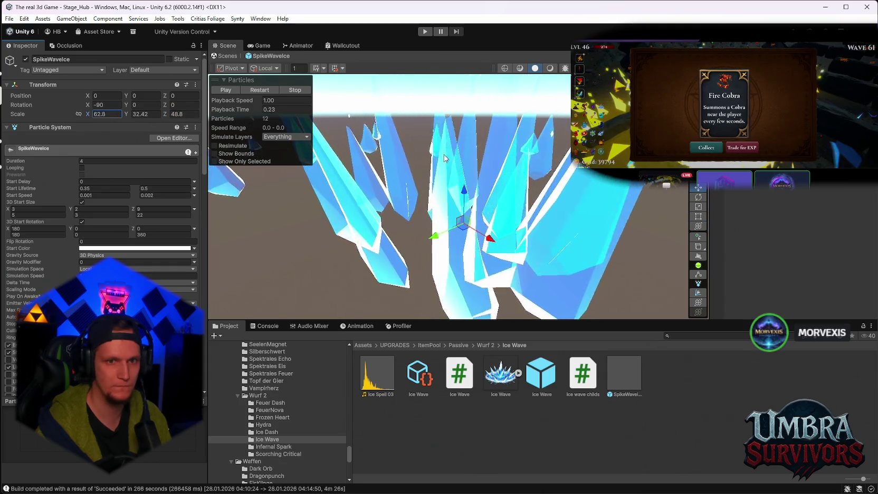
- Undo the scale changes back to a uniform 2 and preview the particle effect
key(ctrl+z)
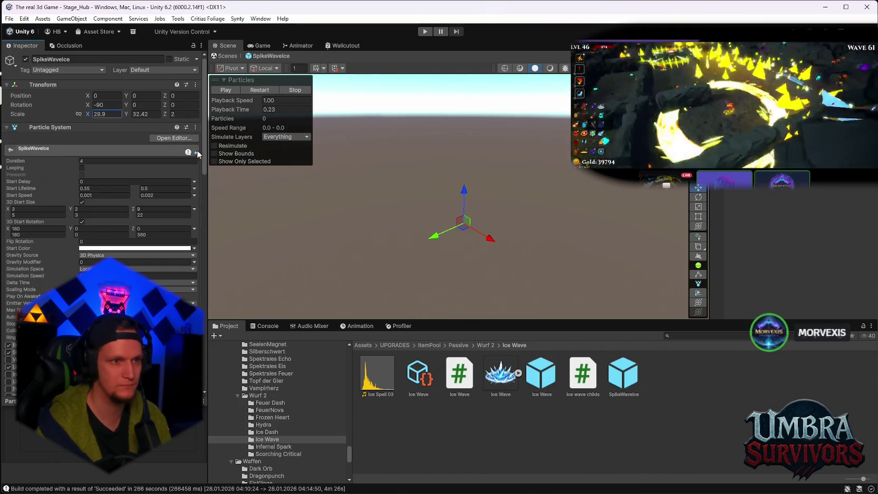
key(ctrl+z)
click(275, 91)
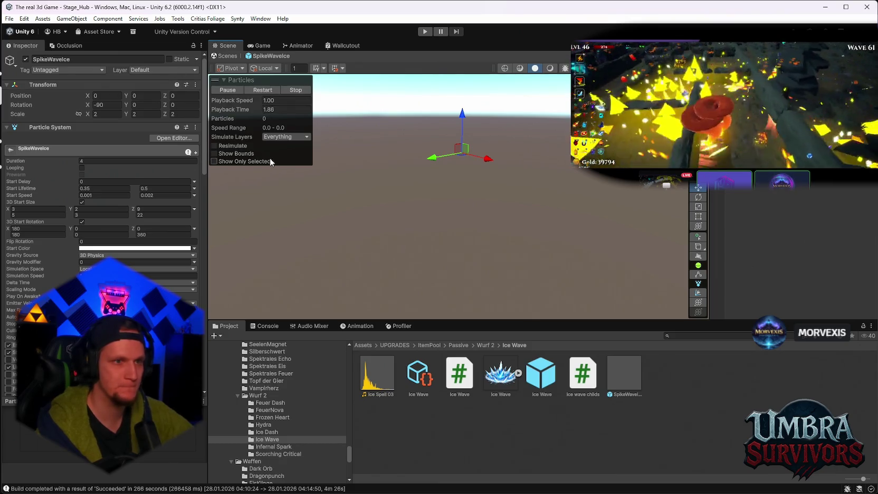
mouse_move(410, 486)
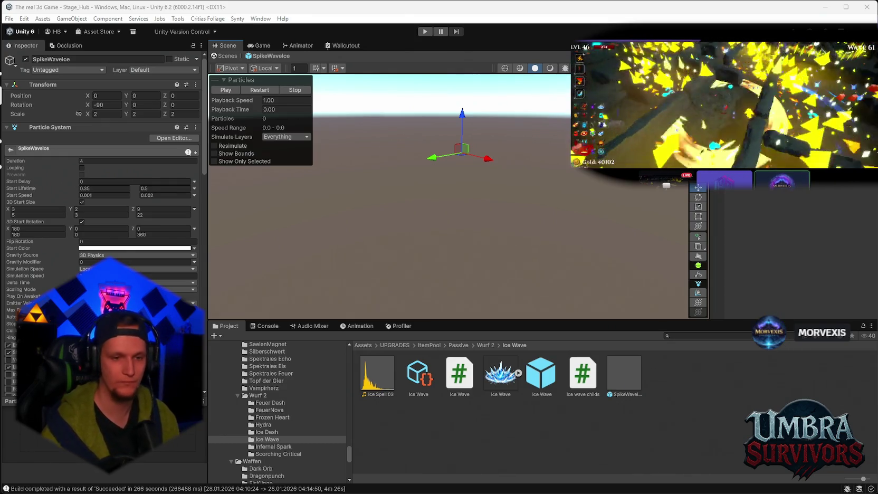
- Copy the Playtest run_app_build command from line 2 of the notes, then minimize Notepad
mouse_move(550, 475)
click(591, 483)
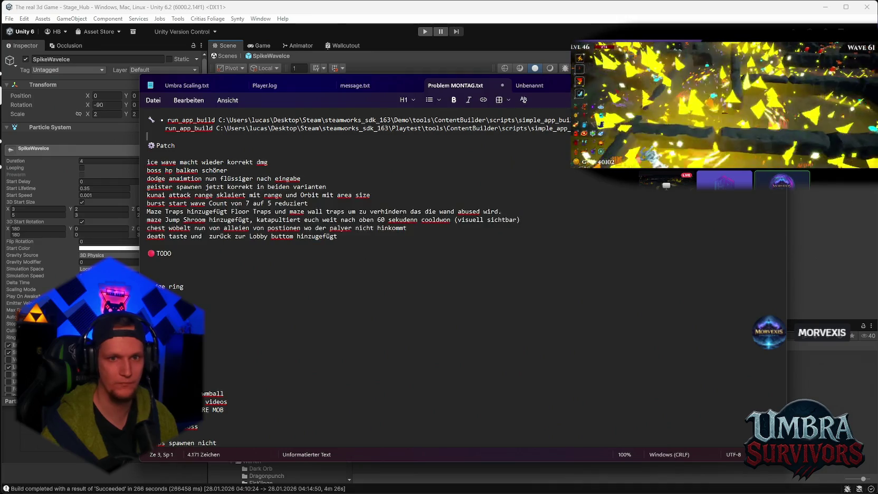
key(Home)
key(shift+End)
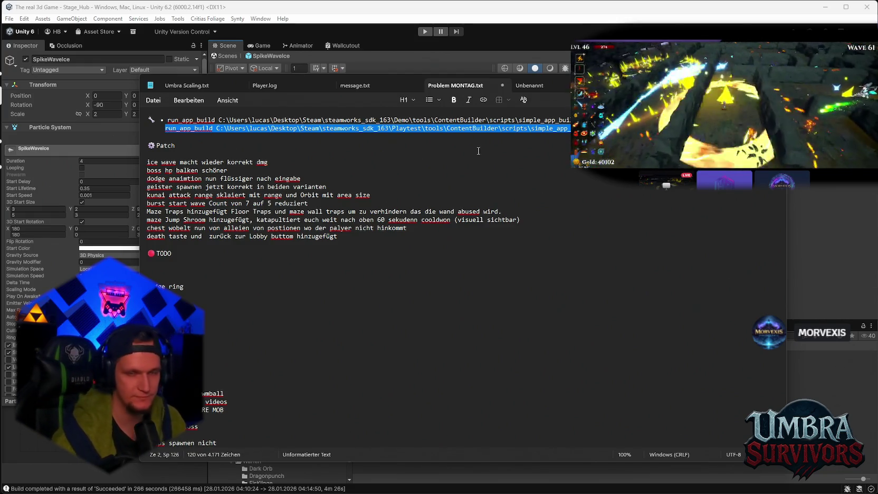
key(super+Down)
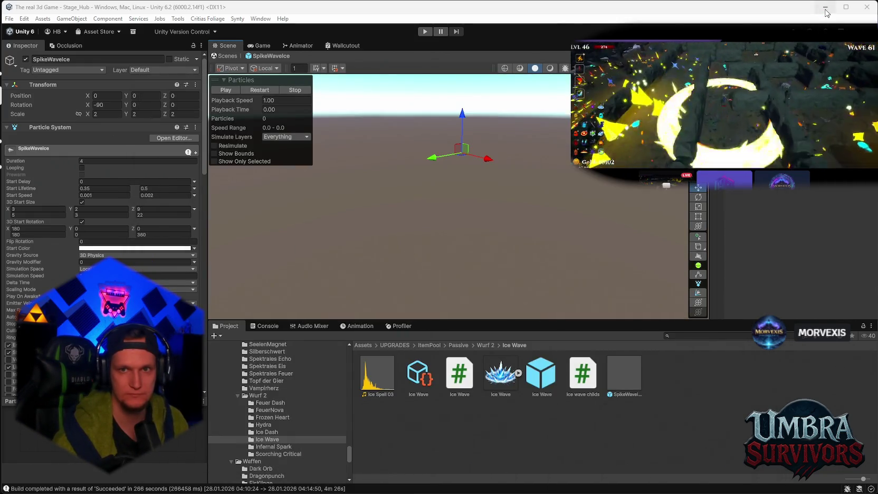
key(alt+Tab)
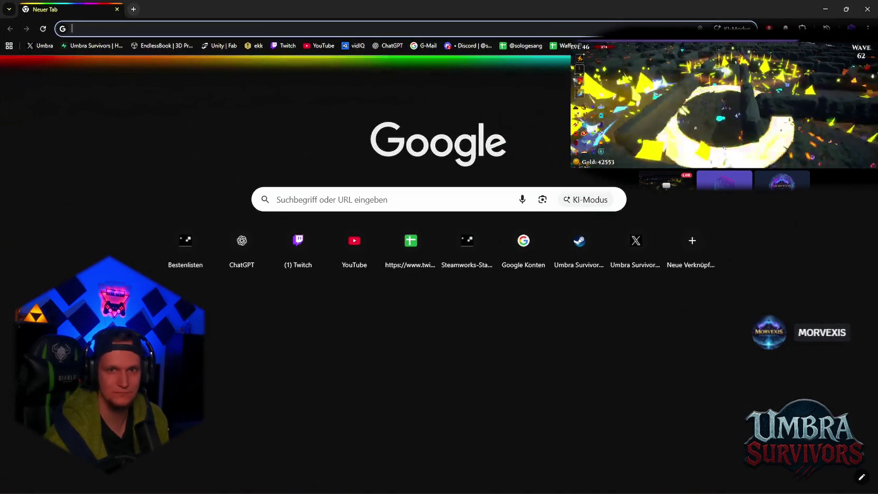
- Open the leaderboards page for app 4191600 and show, then hide, its score entries
text(partner.steamgames.com/apps/leaderboards/4191600)
key(Return)
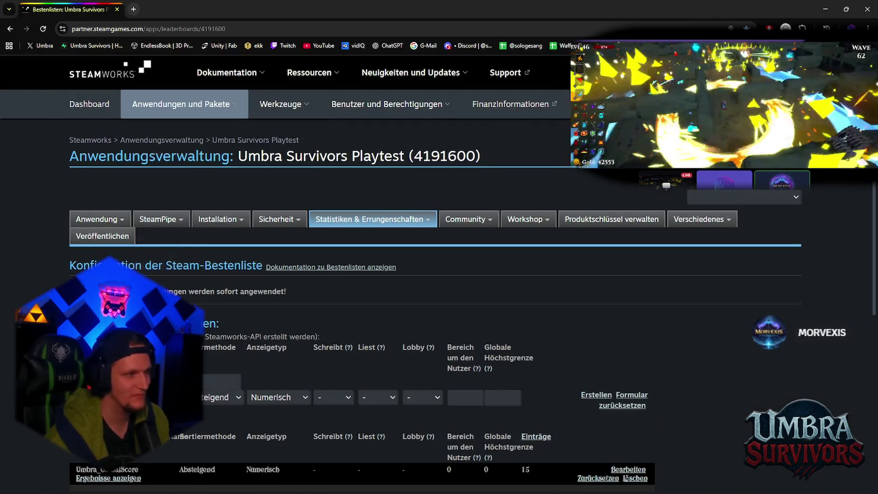
scroll(98, 211, down, 5)
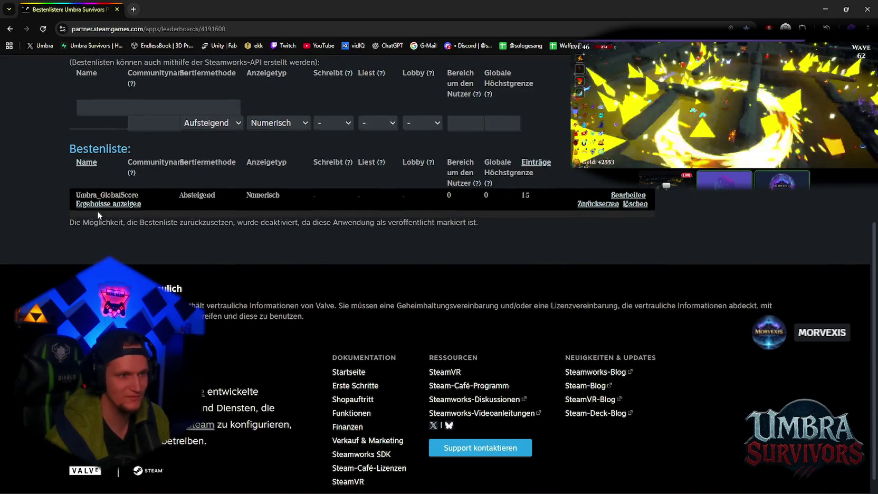
click(102, 205)
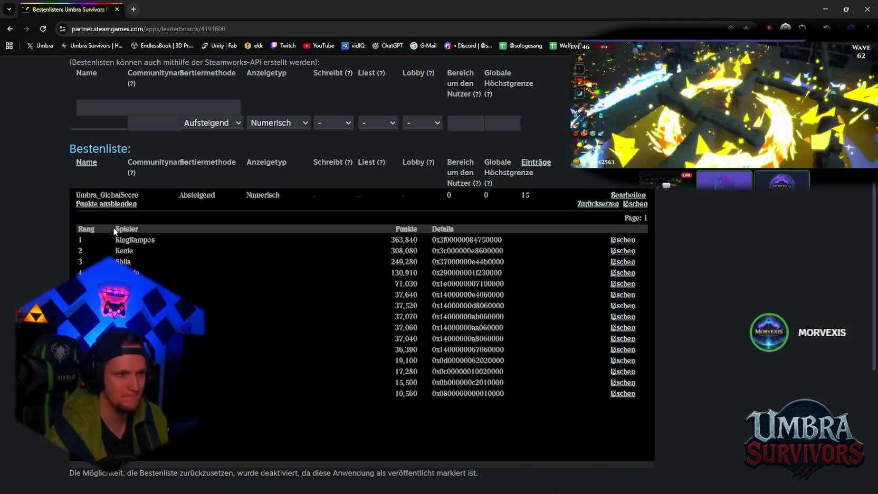
click(106, 203)
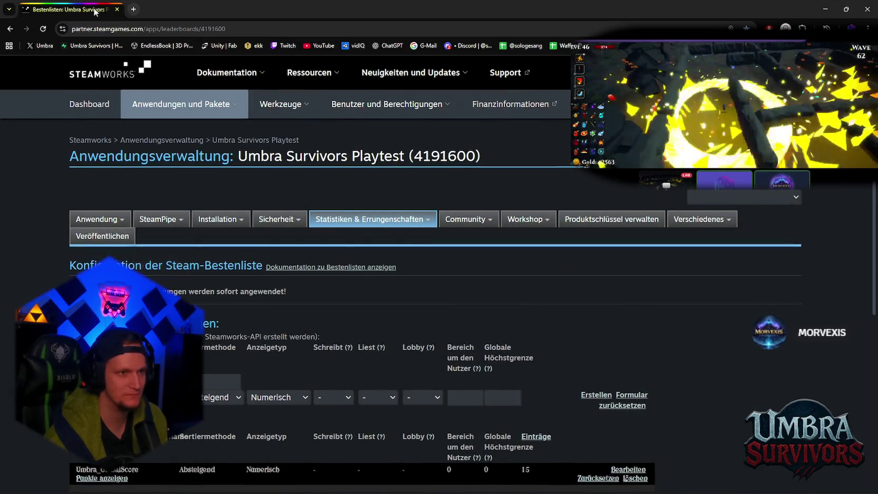
mouse_move(158, 219)
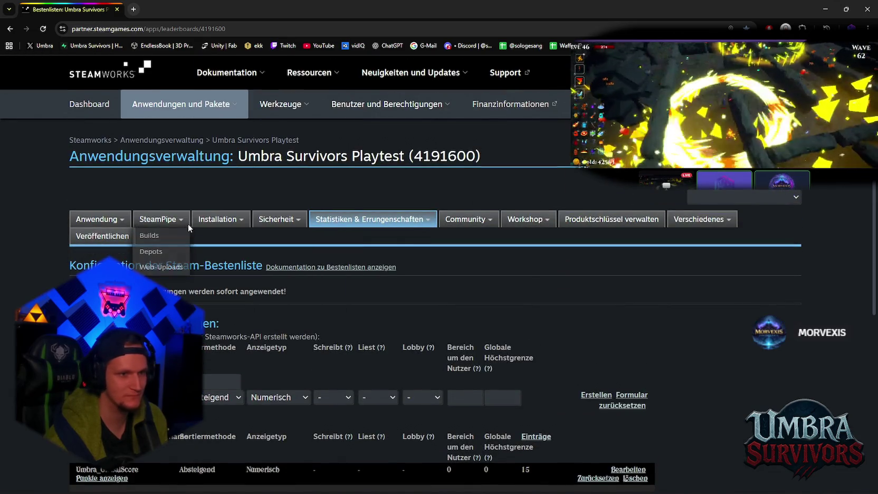
click(159, 236)
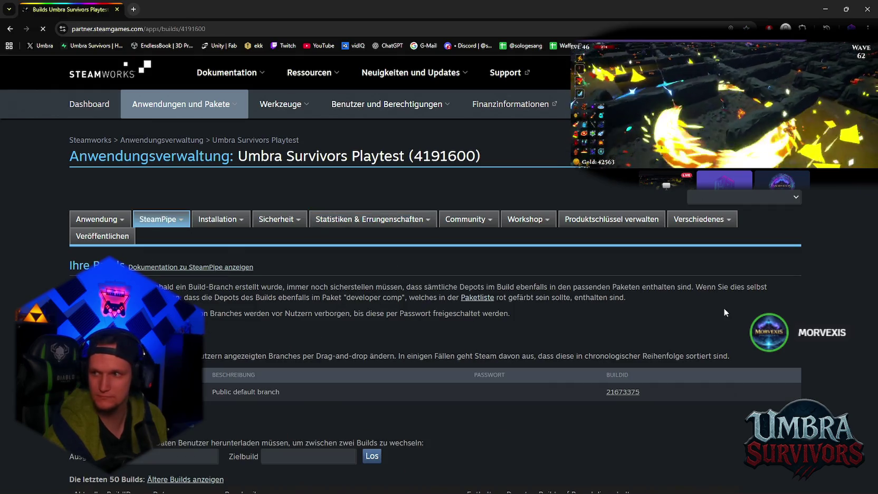
- Set build 21675991 live on the default branch, confirming with the SMS verification code
scroll(468, 304, down, 4)
click(591, 332)
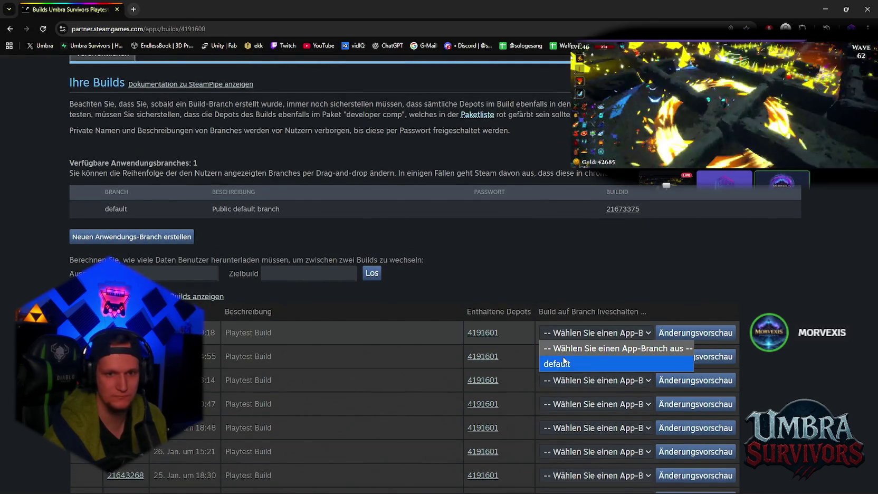
click(564, 363)
click(716, 333)
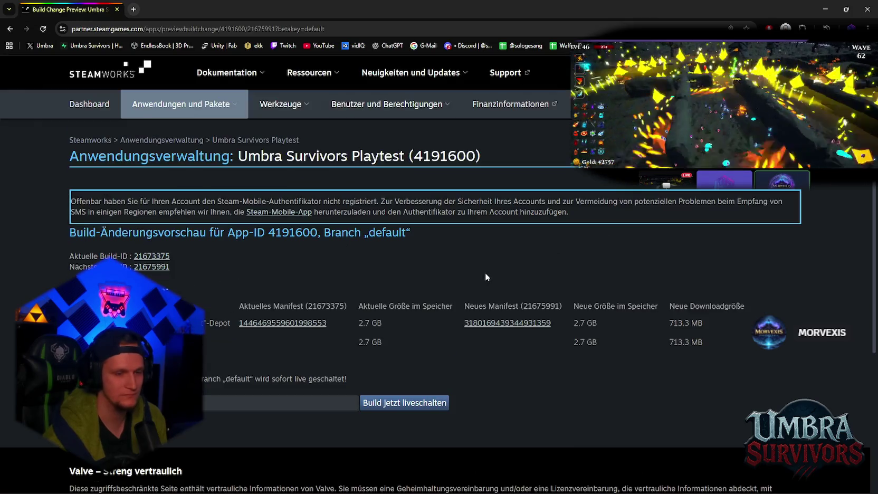
click(414, 402)
click(455, 94)
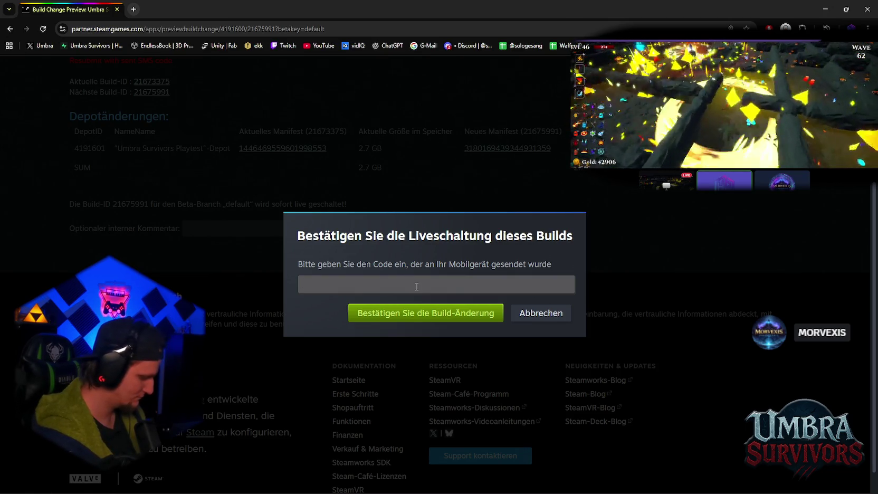
click(417, 286)
text(75)
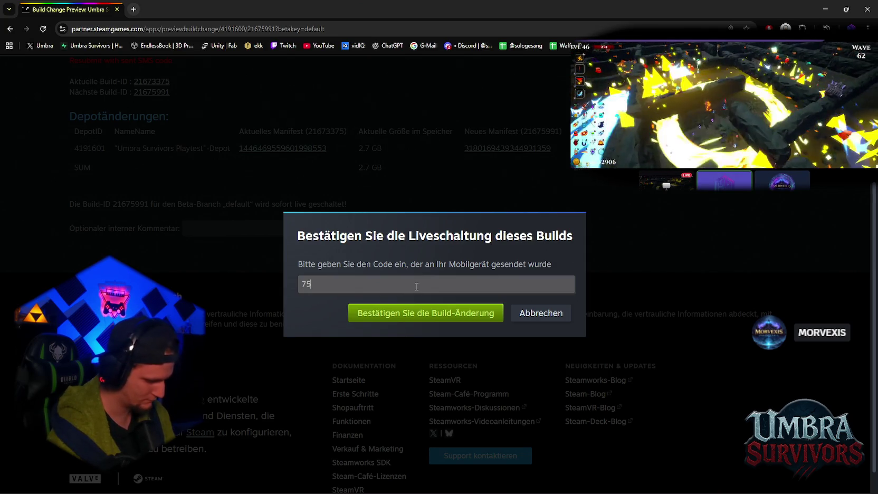
text(469)
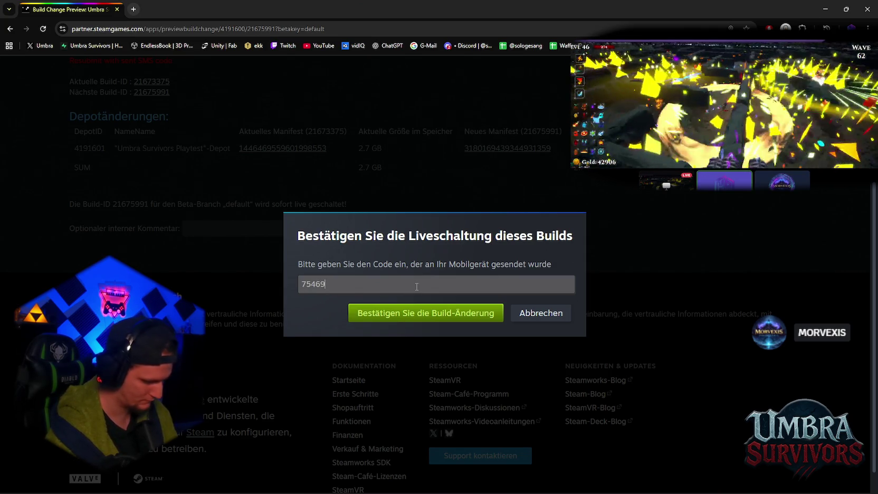
key(Return)
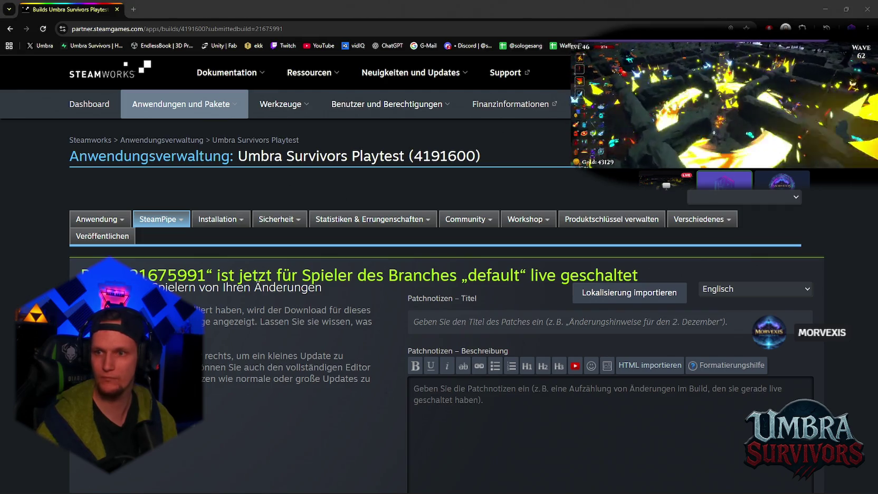
- Title the build notes 'Gameplay & Maze Patch' with a tool emoji in front
text(Gameplay & Maze Patch)
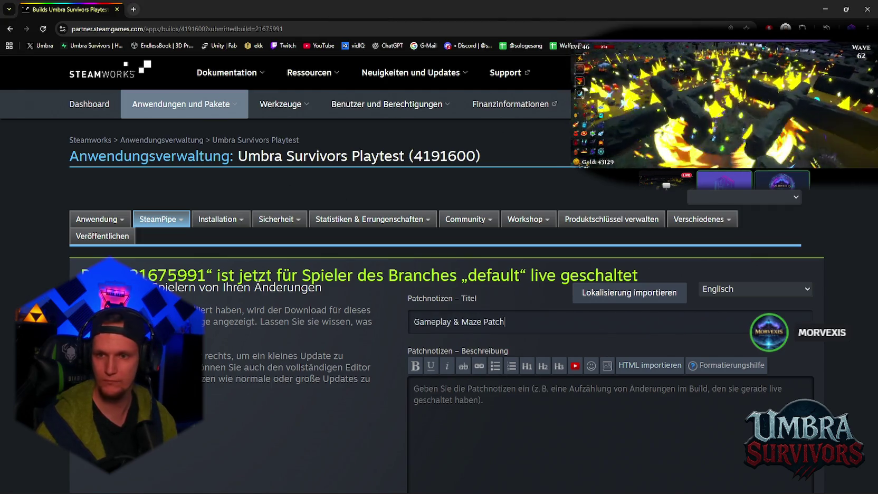
click(414, 322)
text(🛠)
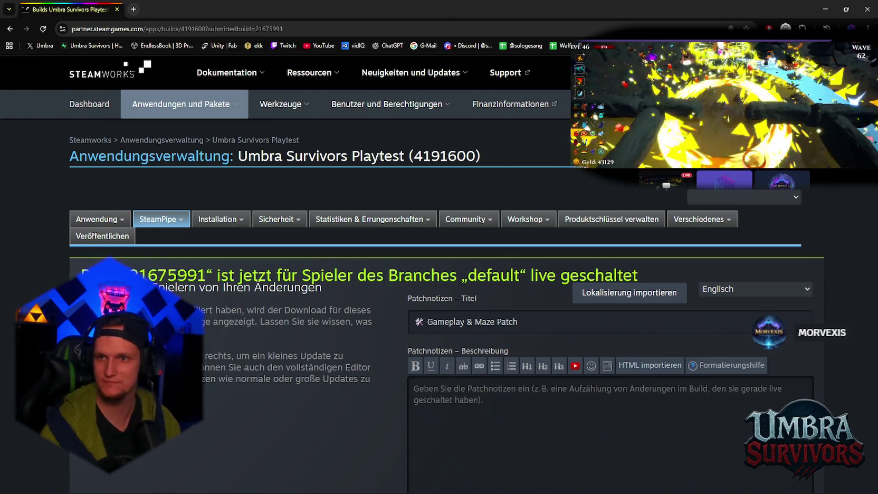
- Paste the bullet-list patch notes into the description and publish them
key(alt+Tab)
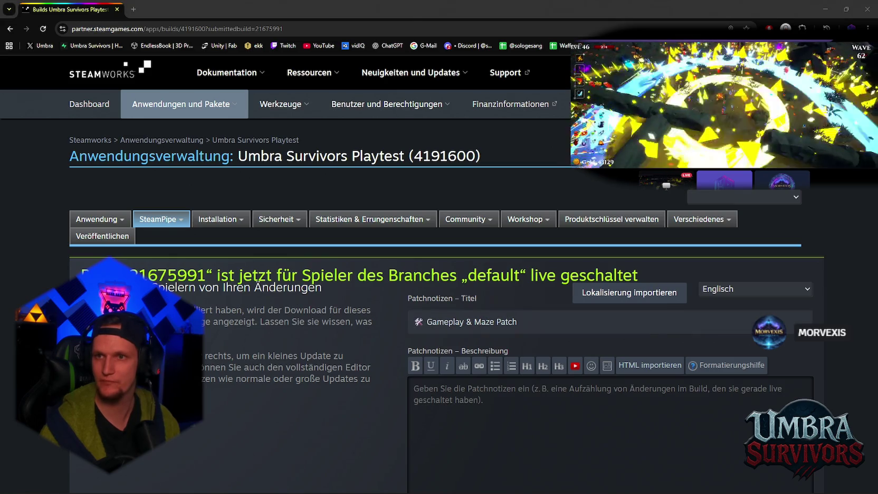
click(625, 383)
text(• Boss HP Bar: Improved visuals (cleaner / nicer looking). • Dodge Animation: Now smoother after input (better responsiveness). • Ghost Echoes: Now spawn correctly in both variants. • Kunai Scaling: Attack range now scales with Range, and Orbit scales with Area Size. • Burst Start Wave: Reduced start wave count from 7 → 5. • Maze Traps Added: Added floor traps and maze wall traps to prevent wall-abuse/exploits. • Maze Jump Shroom: Added a jump mushroom that launches you high up — 60s cooldown (visually shown). • Chest Wobble Fix: Chests now wobble themselves out of unreachable positions. • New Buttons: Added Death button and Back to Lobby button.)
scroll(625, 383, down, 2)
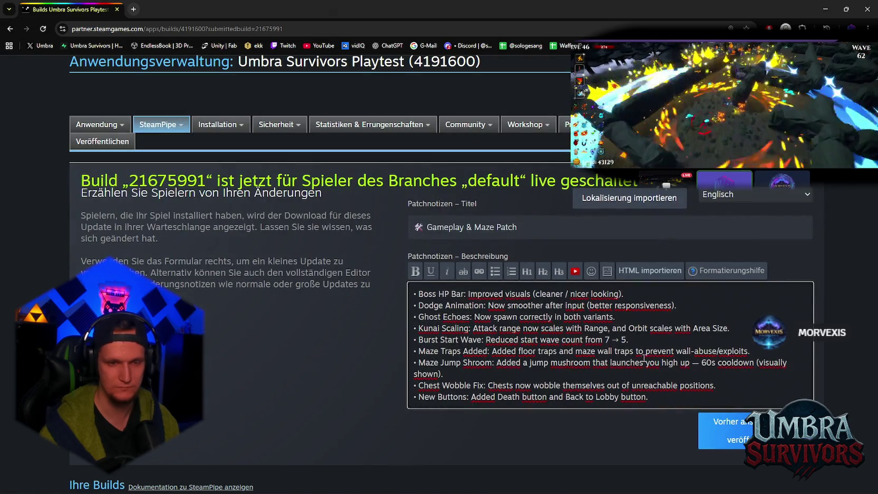
click(737, 437)
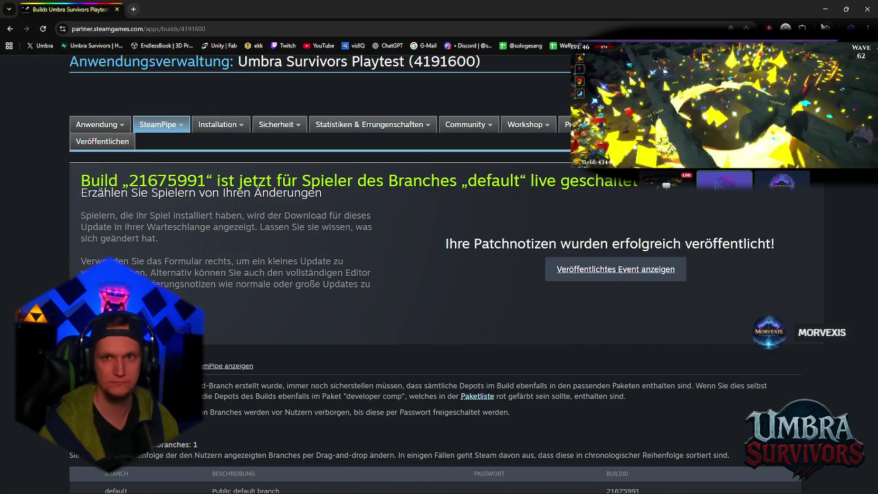
key(alt+Tab)
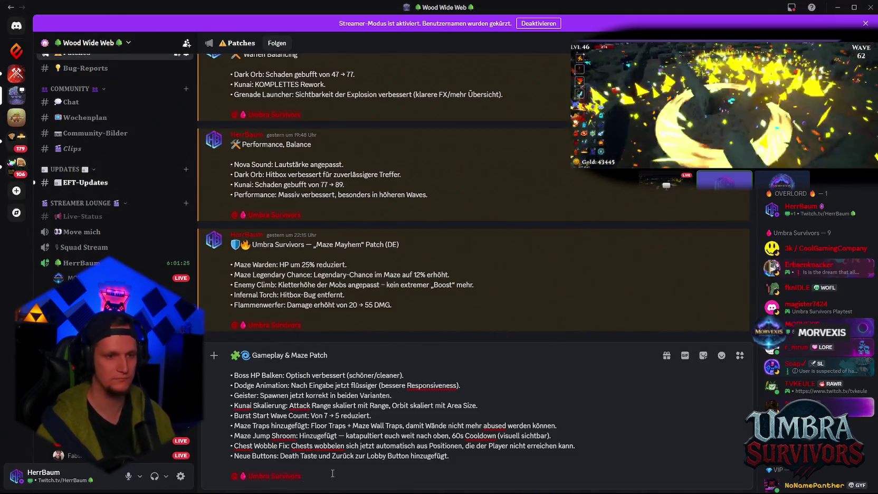